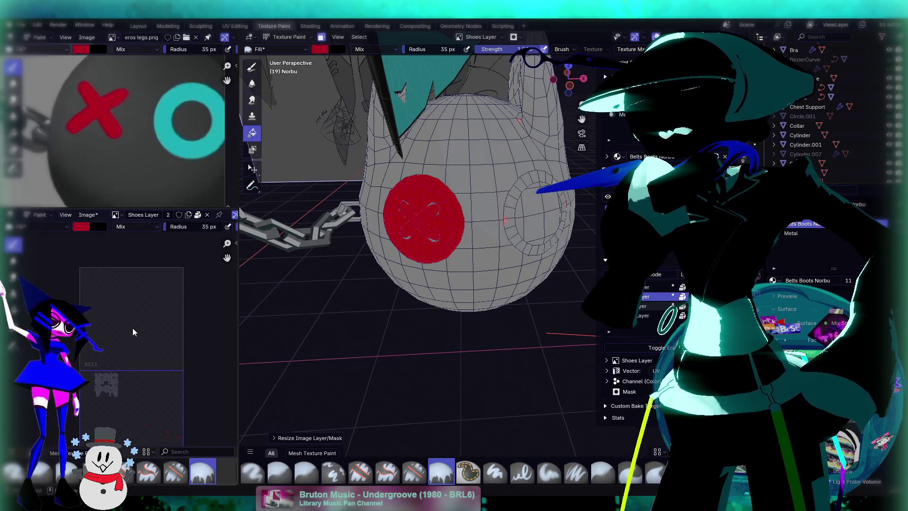
Step: Select the Norbu Layer in the Ucupaint layer list so its texture shows in the image editor
scroll(114, 360, up, 2)
scroll(142, 350, down, 2)
mouse_move(138, 351)
middle_down()
mouse_move(121, 304)
mouse_move(140, 296)
mouse_move(109, 360)
middle_up()
scroll(140, 295, down, 2)
scroll(112, 362, up, 2)
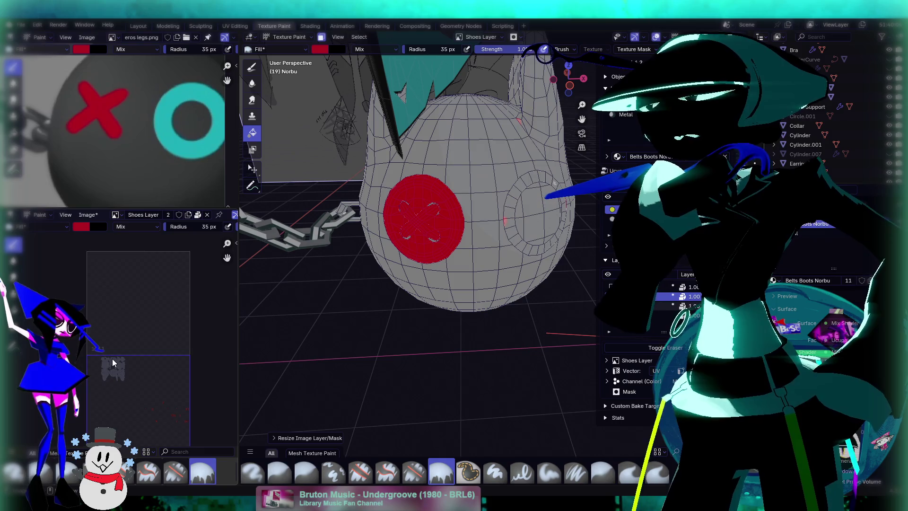
scroll(364, 274, down, 5)
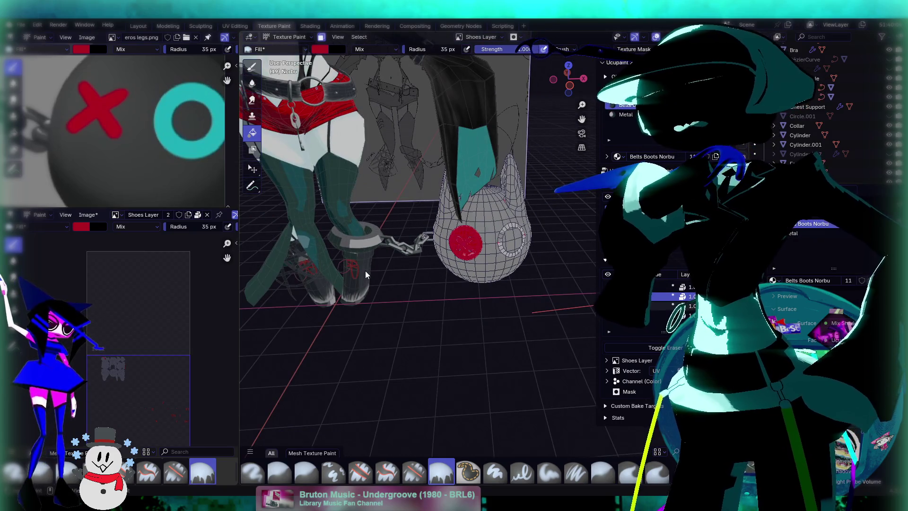
scroll(512, 314, up, 2)
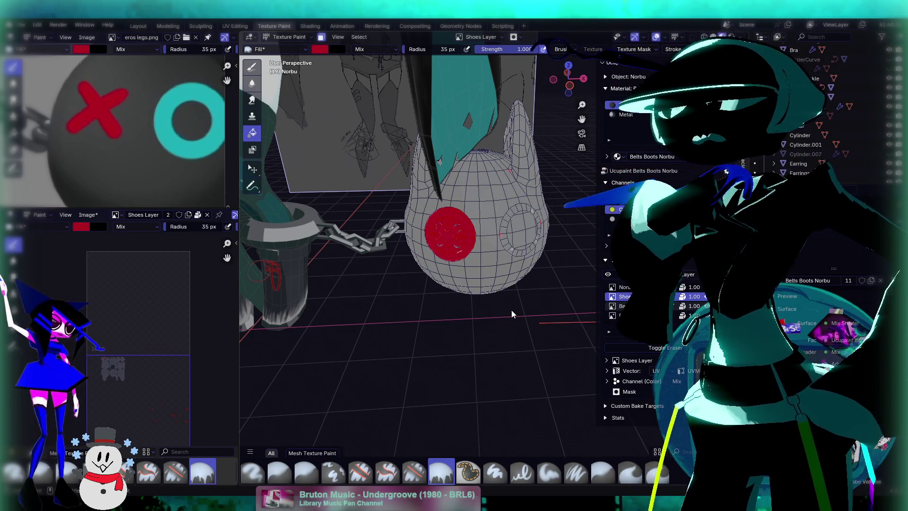
scroll(510, 310, up, 3)
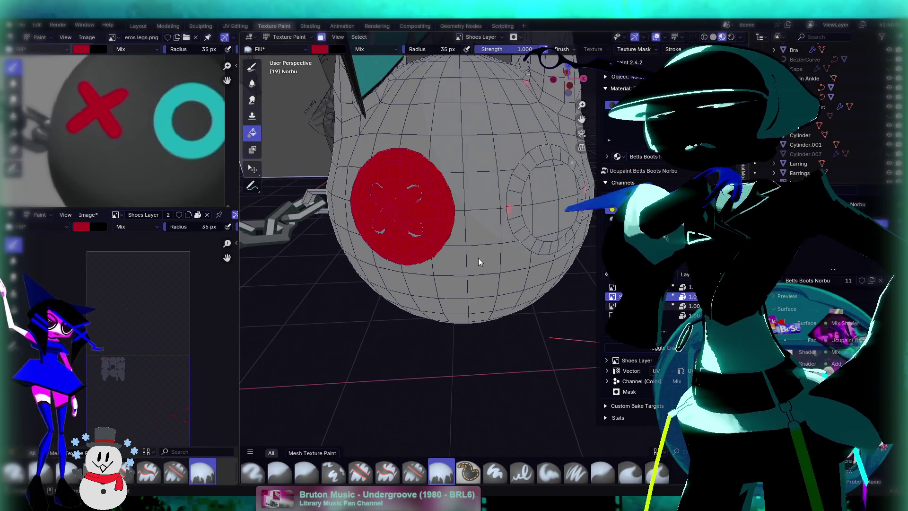
click(628, 287)
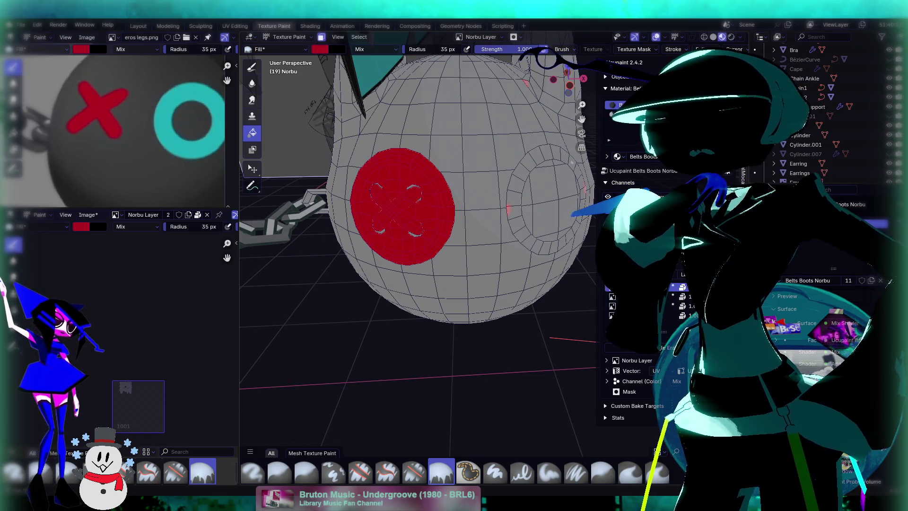
Step: Choose Resize from the Norbu layer's side menu to bring up the Width/Height/Tile Number dialog
click(612, 315)
click(575, 419)
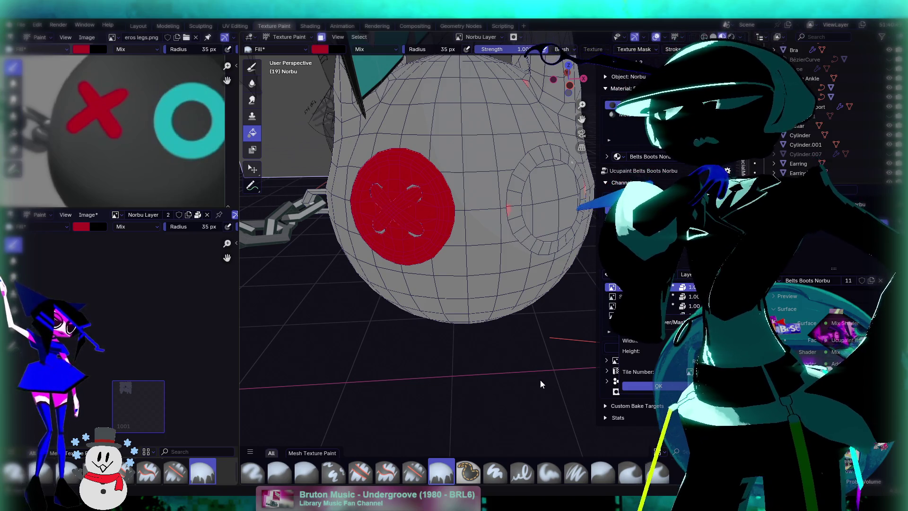
Step: Apply the new image size and zoom the image editor in on the red X
key(Return)
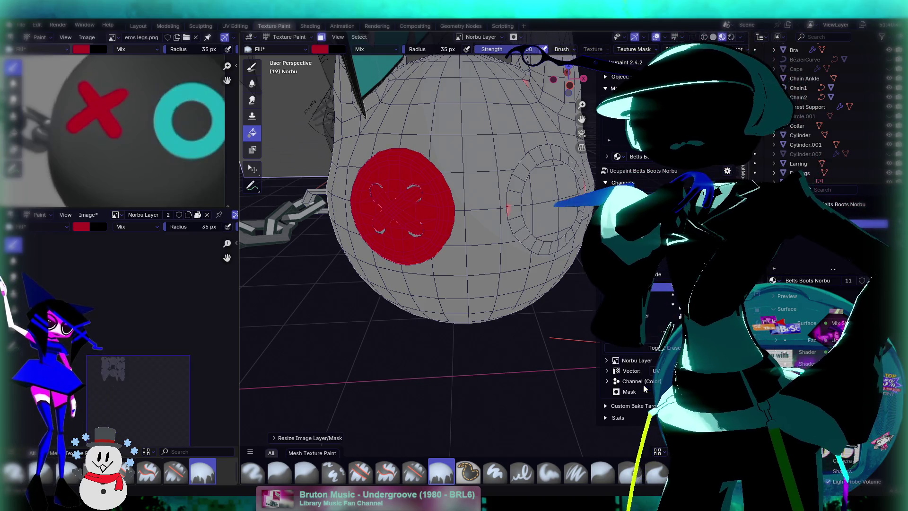
middle_drag(175, 343, 152, 368)
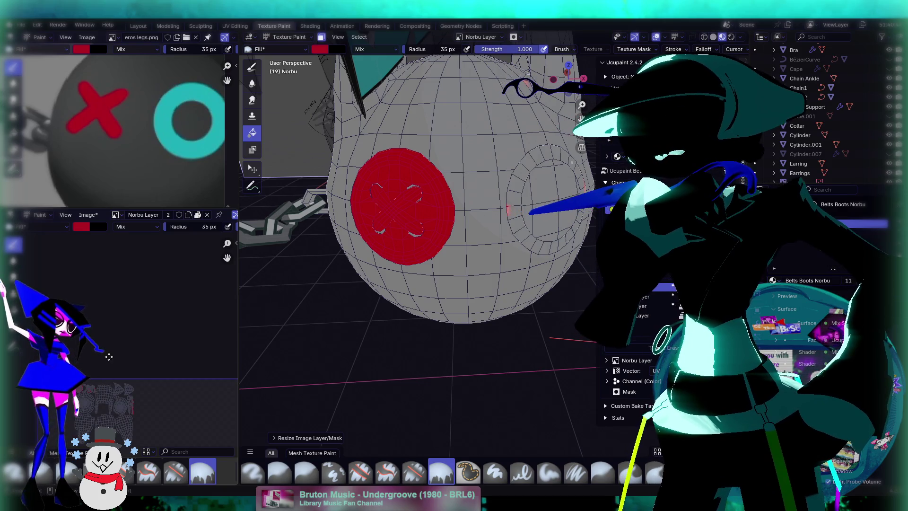
scroll(113, 354, up, 2)
scroll(127, 345, up, 1)
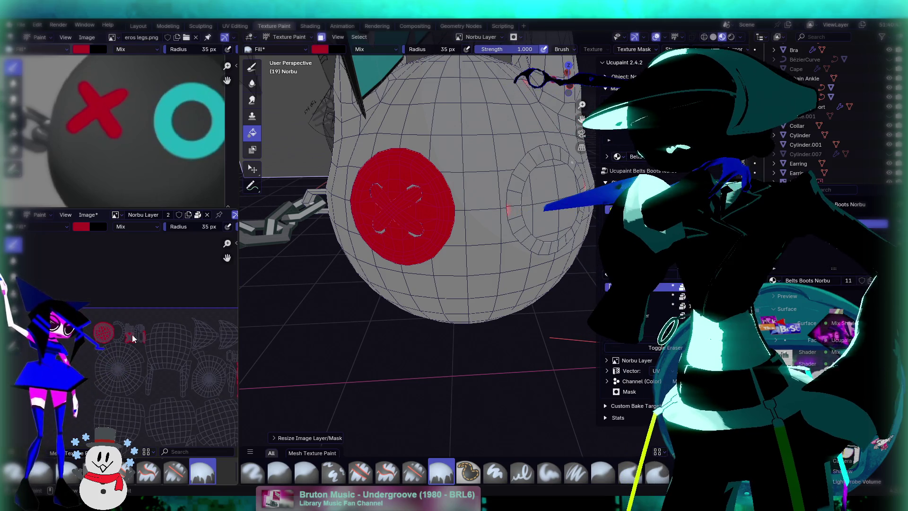
scroll(134, 340, up, 1)
scroll(143, 336, up, 4)
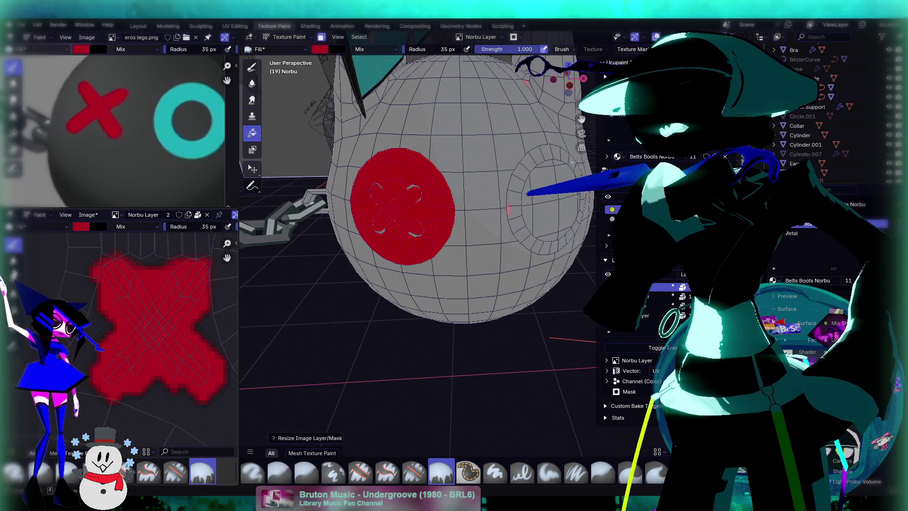
middle_drag(158, 337, 133, 337)
Step: Pick the Erase Hard brush, look over the red X, then return to the fill brush
click(123, 472)
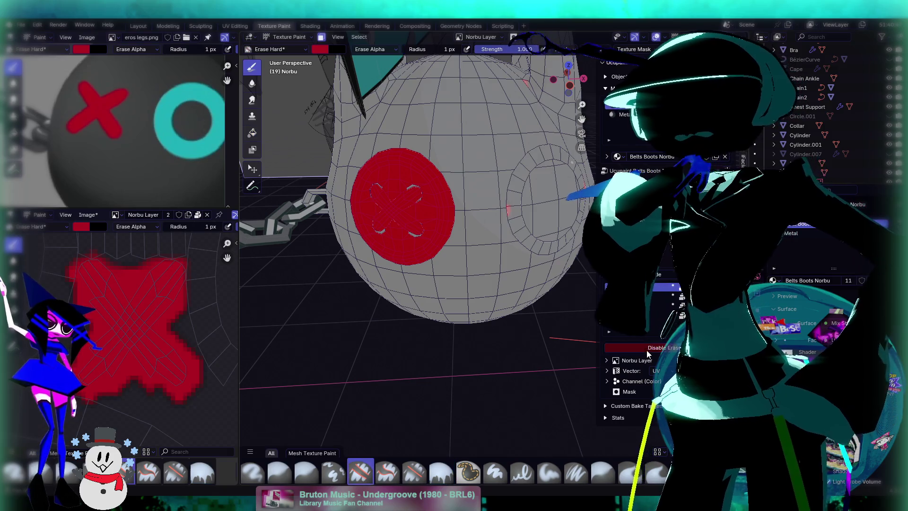
scroll(202, 253, up, 3)
middle_drag(202, 253, 72, 408)
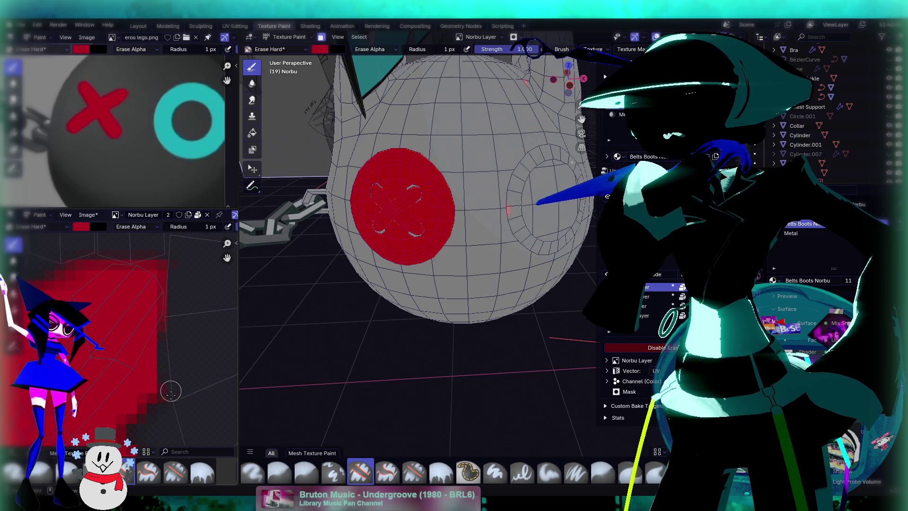
scroll(199, 268, down, 3)
middle_drag(182, 304, 132, 306)
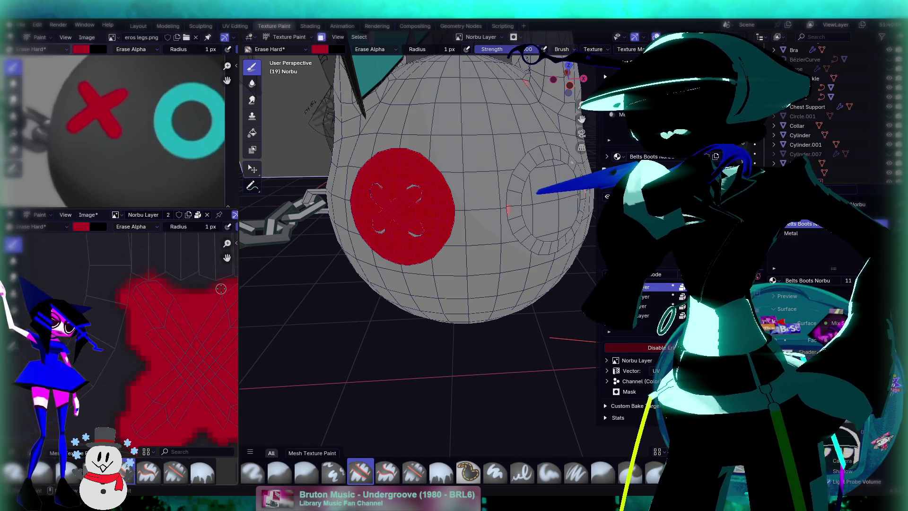
scroll(133, 307, down, 1)
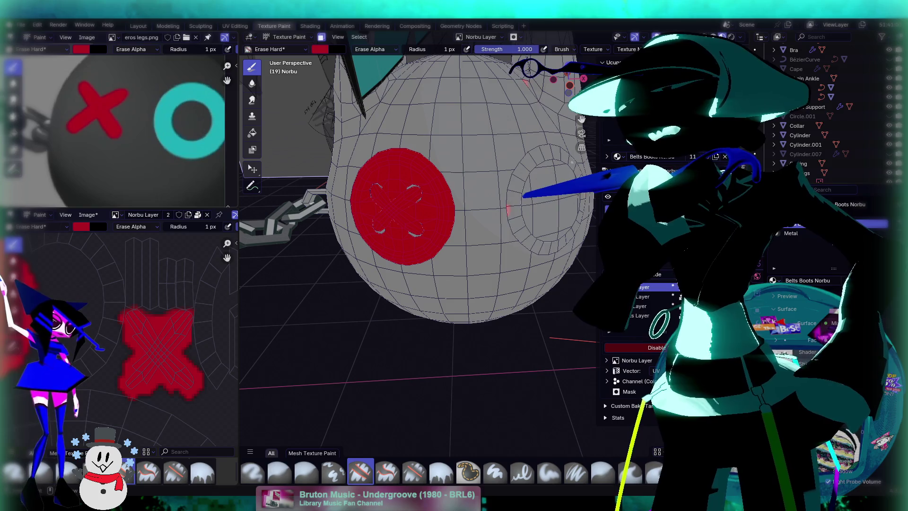
click(252, 132)
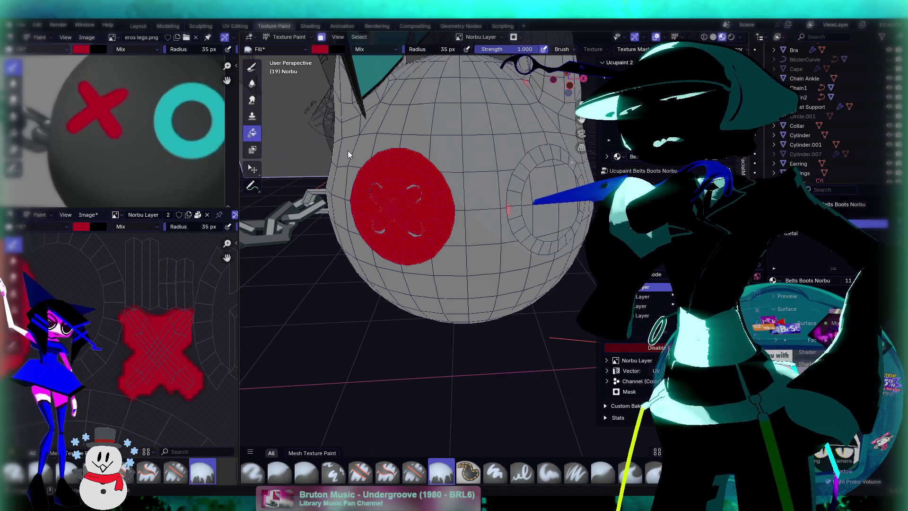
mouse_move(87, 329)
middle_down()
mouse_move(155, 324)
mouse_move(177, 341)
mouse_move(37, 331)
middle_up()
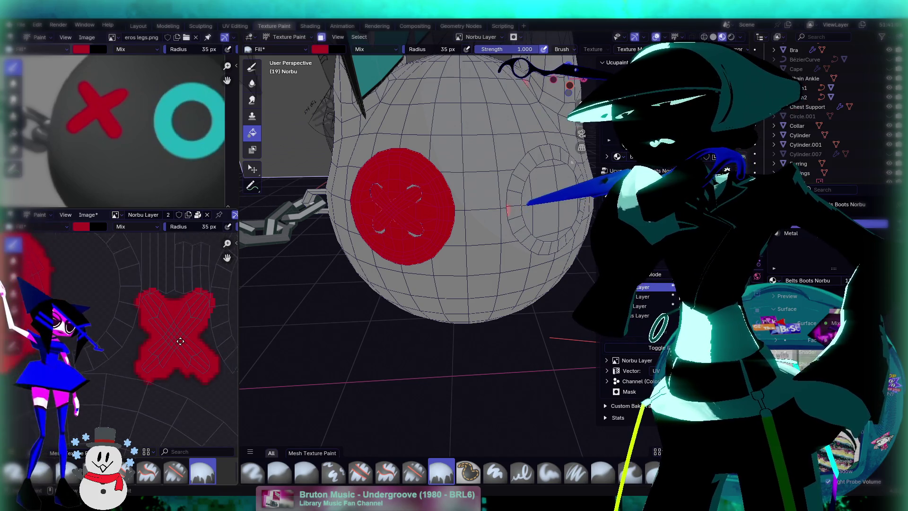
middle_drag(194, 354, 153, 327)
scroll(153, 328, down, 5)
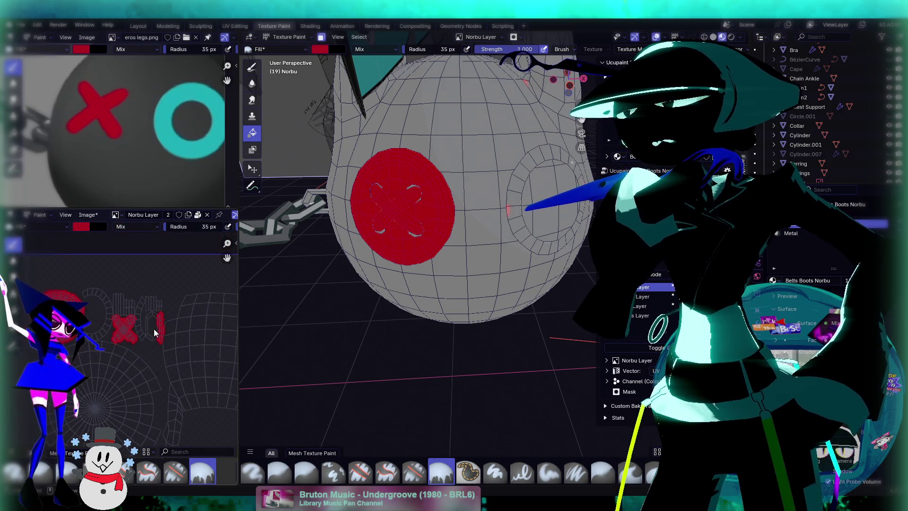
scroll(154, 332, up, 3)
scroll(154, 333, down, 2)
scroll(196, 308, up, 5)
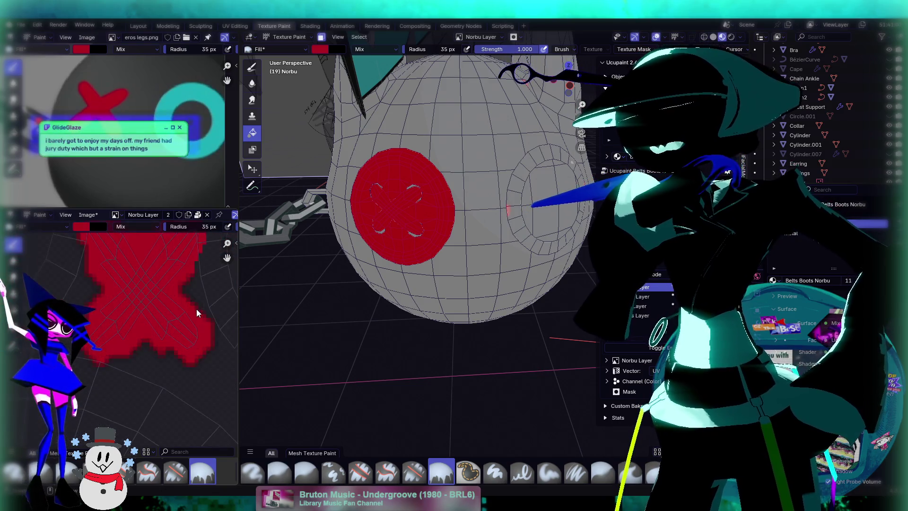
middle_drag(197, 307, 156, 326)
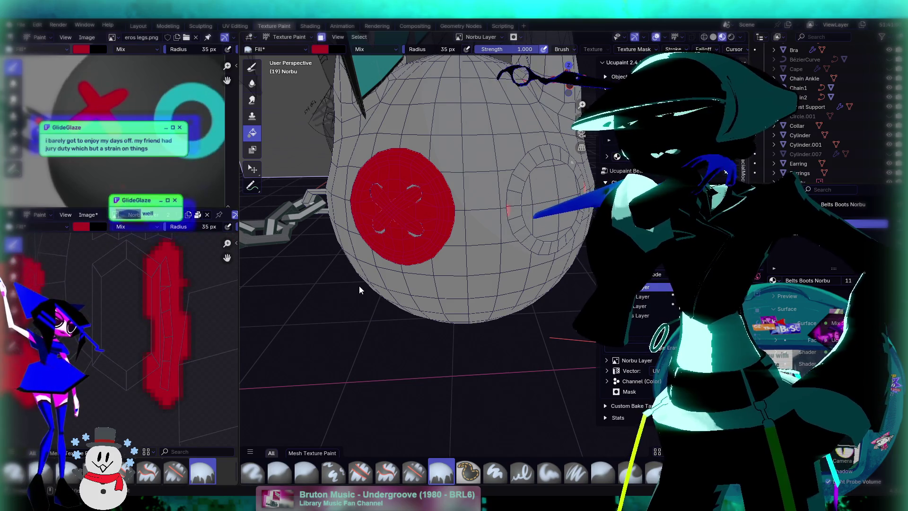
mouse_move(305, 231)
middle_down()
mouse_move(451, 234)
mouse_move(424, 228)
mouse_move(439, 227)
middle_up()
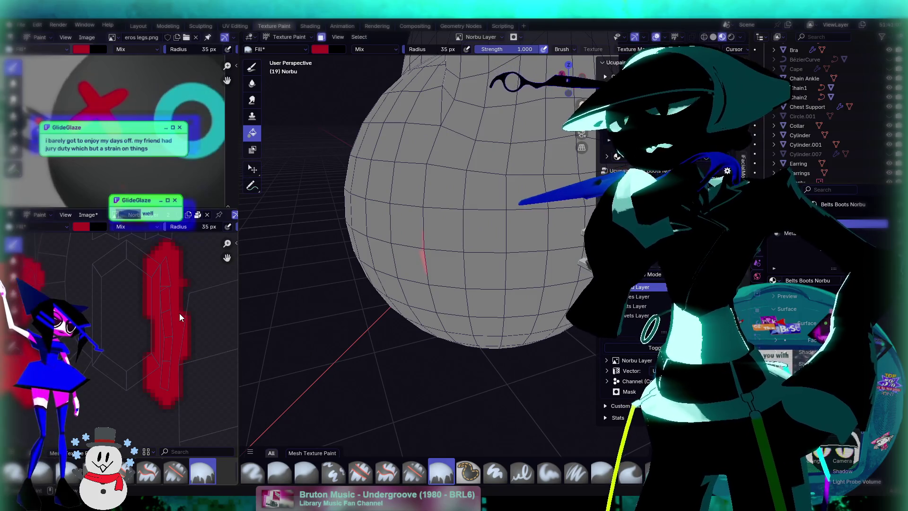
mouse_move(359, 283)
middle_down()
mouse_move(466, 278)
mouse_move(322, 280)
middle_up()
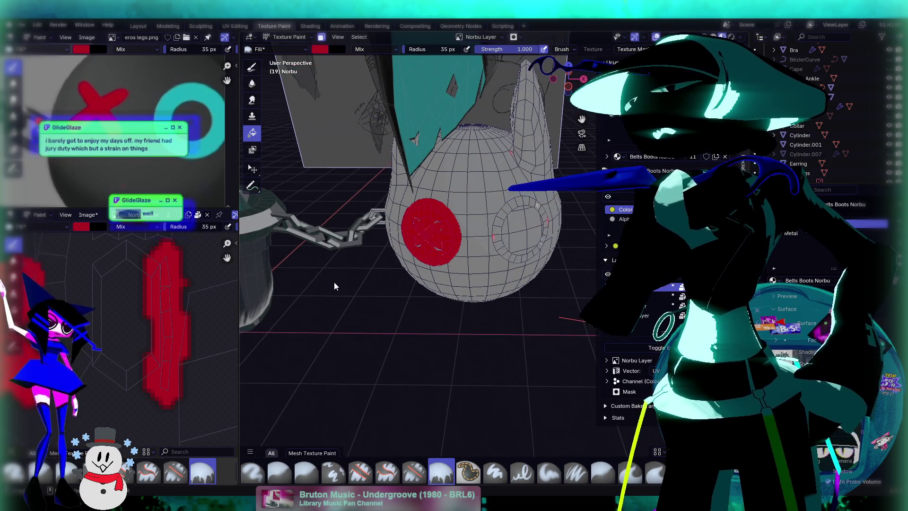
mouse_move(330, 282)
middle_down()
mouse_move(353, 294)
mouse_move(396, 269)
mouse_move(361, 265)
mouse_move(371, 265)
middle_up()
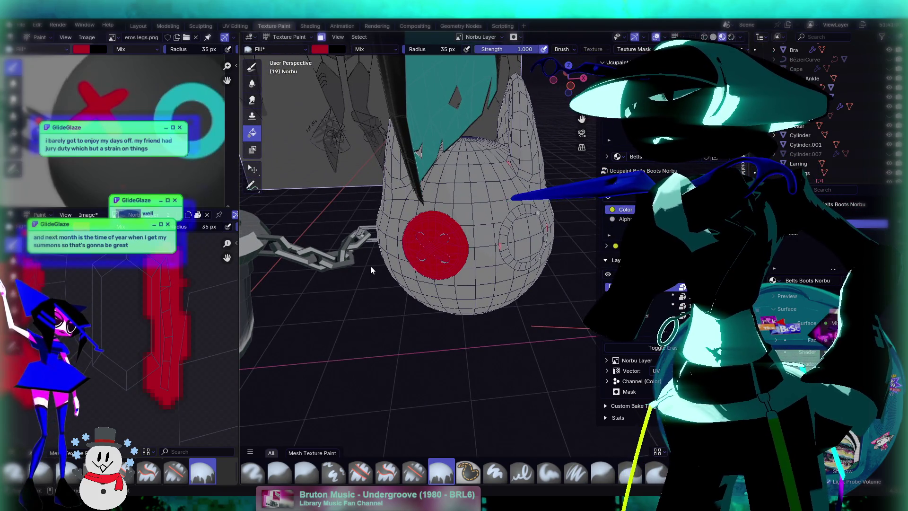
middle_drag(372, 274, 396, 255)
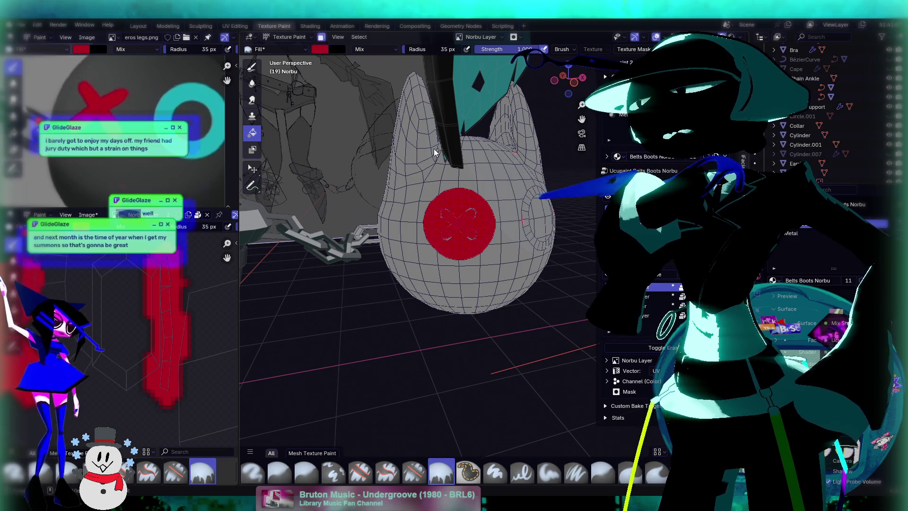
middle_drag(432, 154, 412, 166)
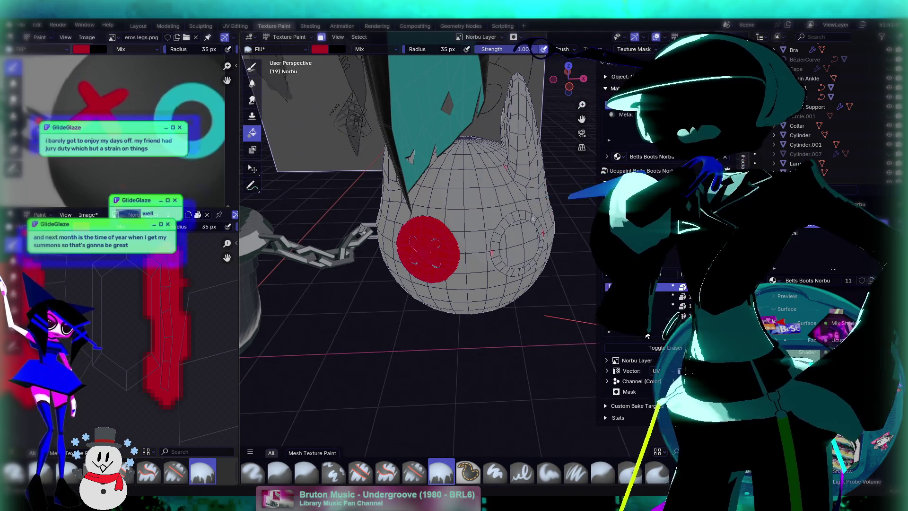
Step: Toggle the eraser on and raise the brush radius from 1 to 31 px, facing the red circle
click(667, 348)
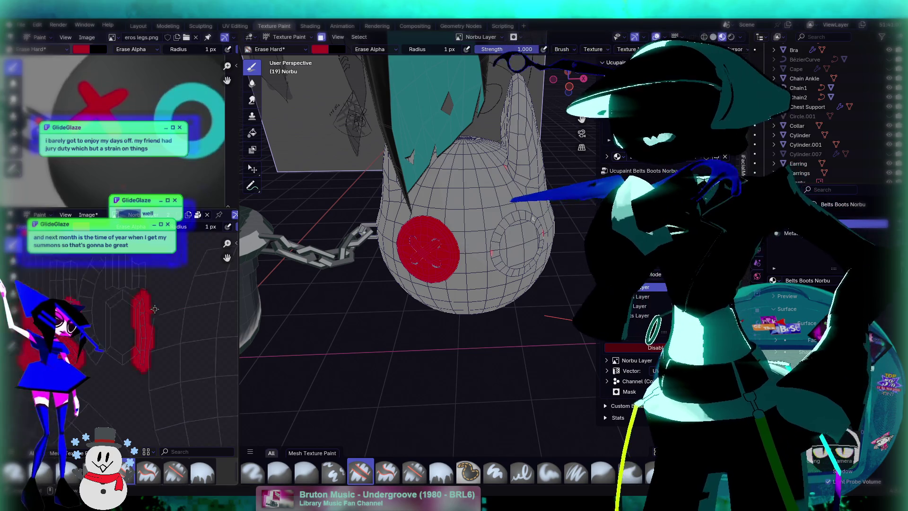
scroll(95, 309, up, 1)
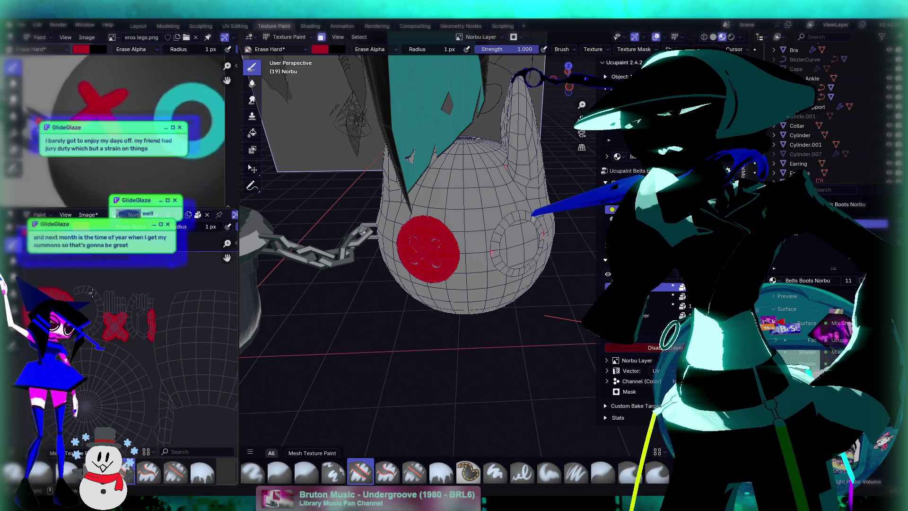
key(f)
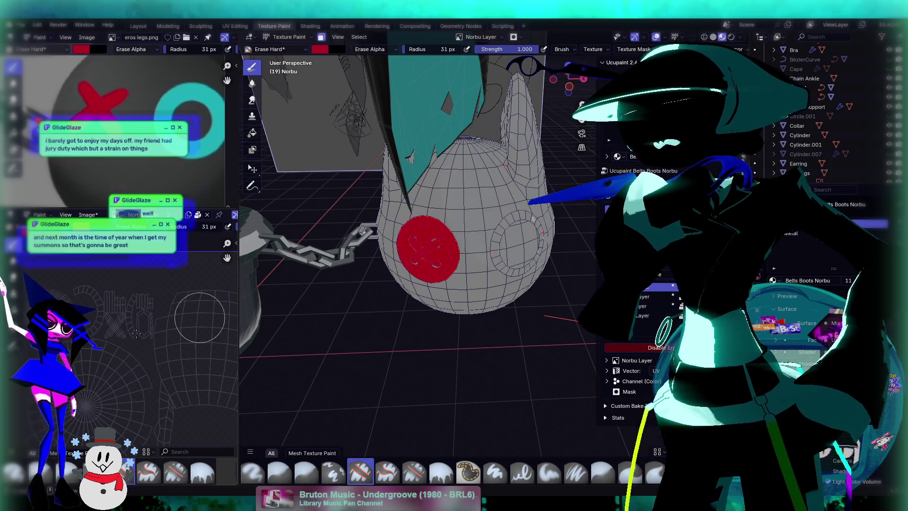
mouse_move(454, 222)
middle_down()
mouse_move(496, 258)
mouse_move(467, 267)
mouse_move(449, 245)
middle_up()
scroll(129, 331, down, 4)
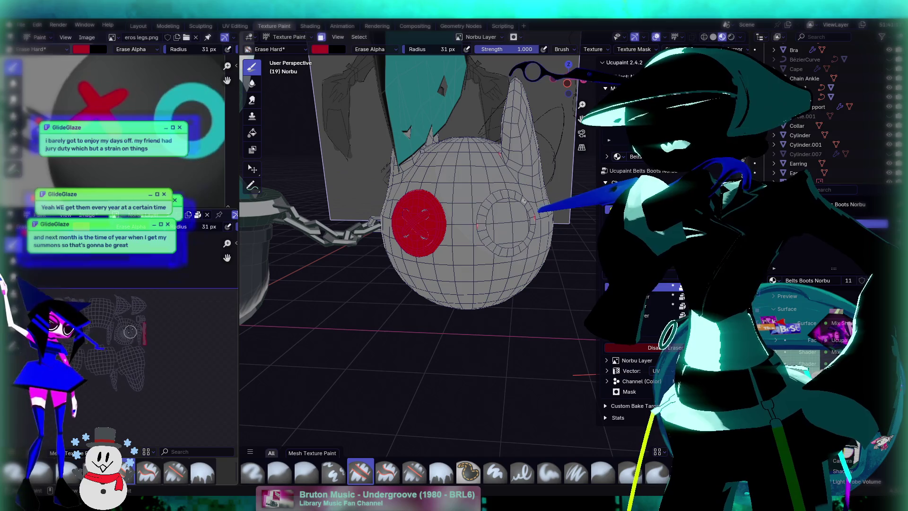
scroll(129, 331, up, 4)
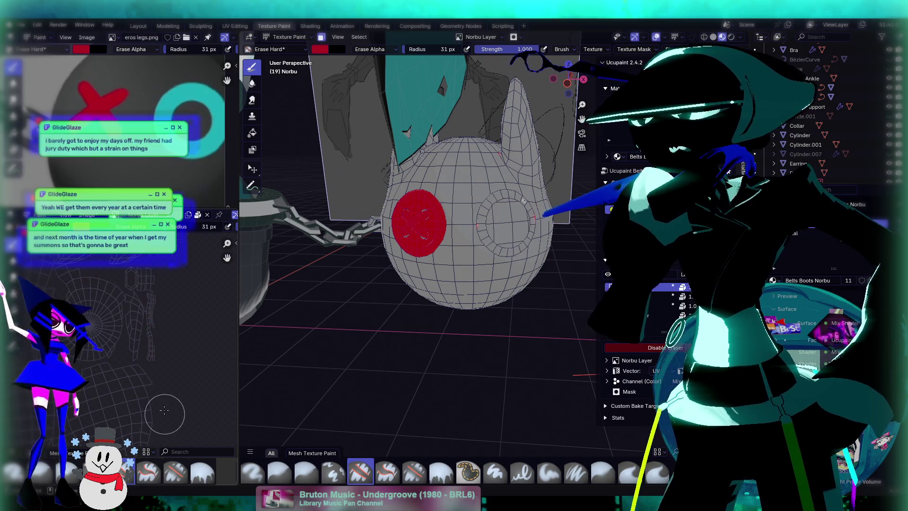
middle_drag(449, 237, 473, 246)
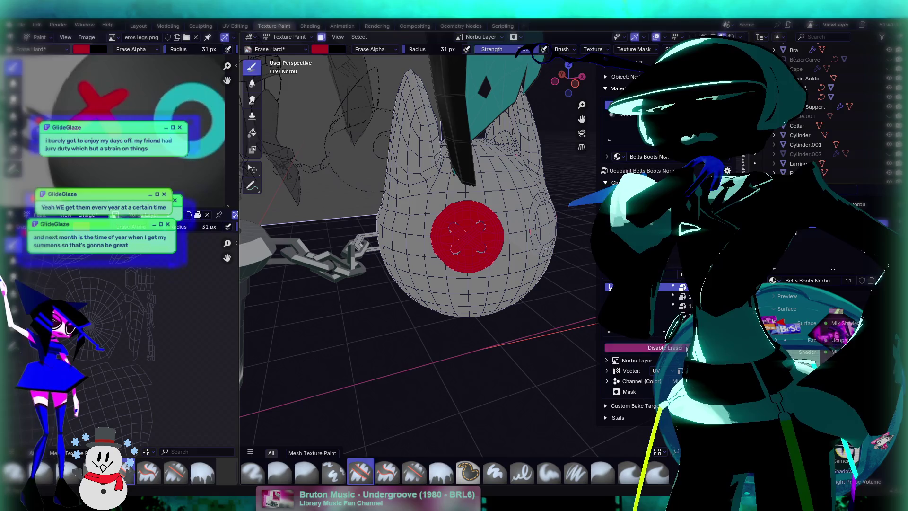
Step: Turn the eraser off and make the Shoes Layer active, undoing an accidental red fill
click(685, 347)
click(671, 296)
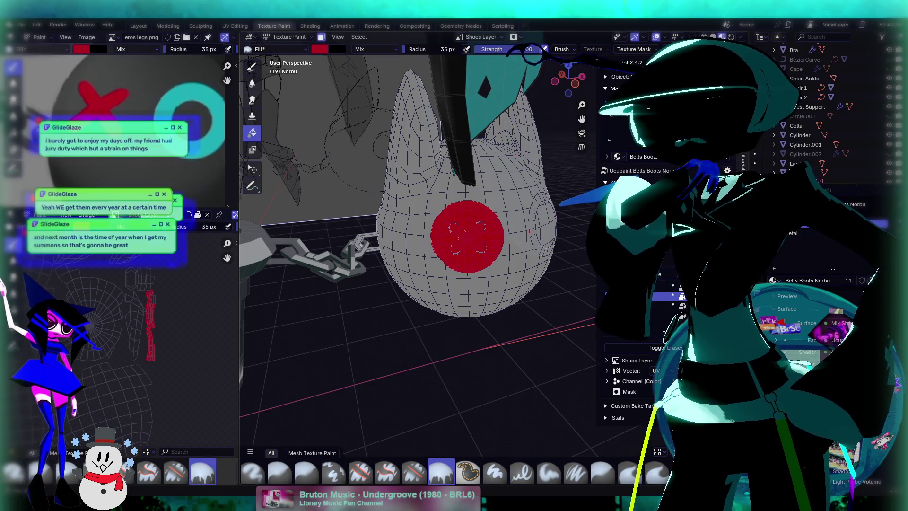
scroll(115, 336, down, 2)
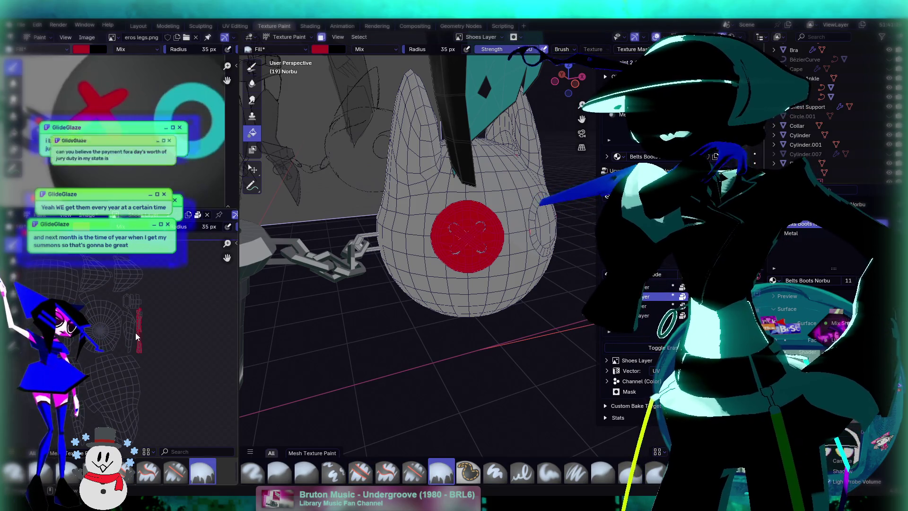
scroll(135, 331, down, 2)
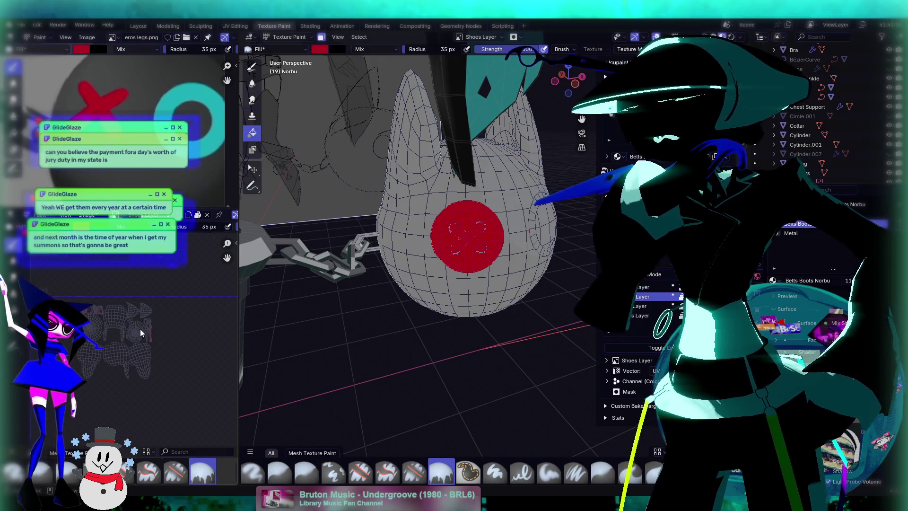
scroll(140, 328, up, 2)
click(146, 334)
key(ctrl+z)
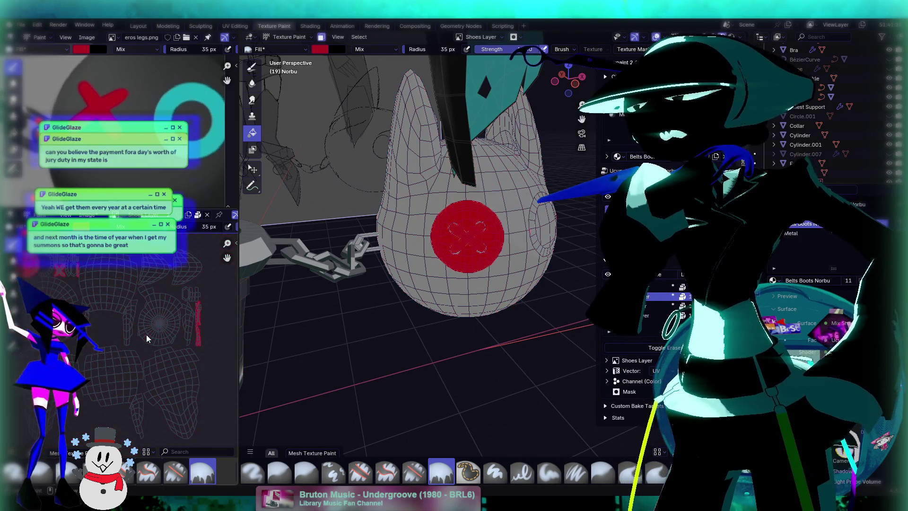
Step: Turn erasing back on and erase the red fill from the button
scroll(147, 334, down, 2)
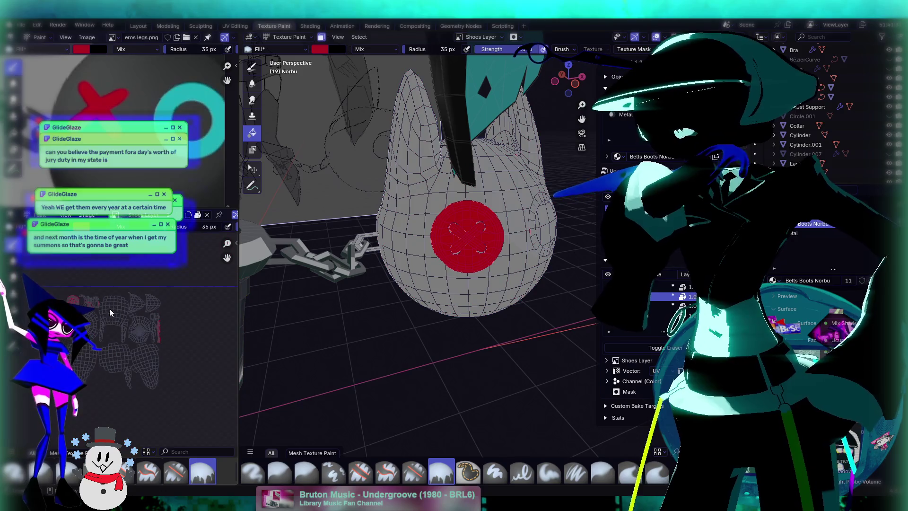
click(676, 347)
click(468, 236)
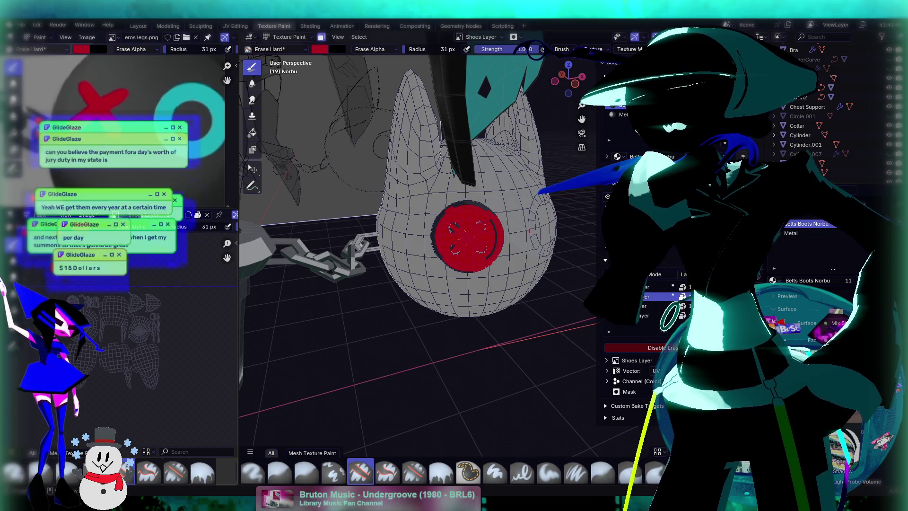
Step: Switch painting to the Norbu Layer with the Fill brush and save the blend file
scroll(203, 348, up, 2)
mouse_move(82, 316)
middle_down()
mouse_move(198, 340)
mouse_move(209, 331)
middle_up()
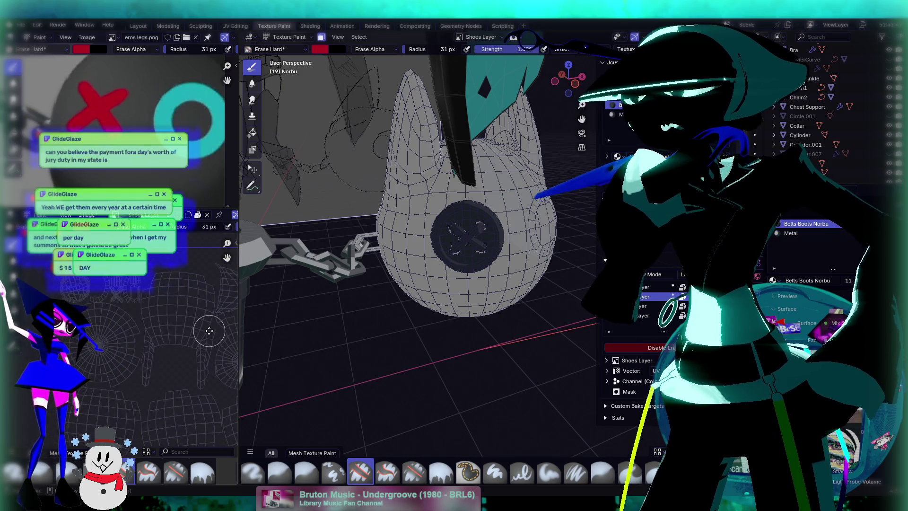
click(662, 287)
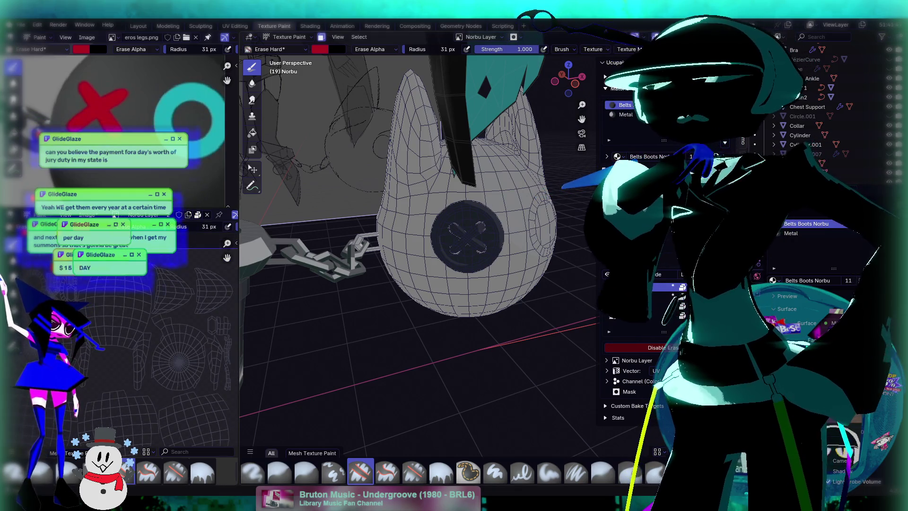
click(441, 471)
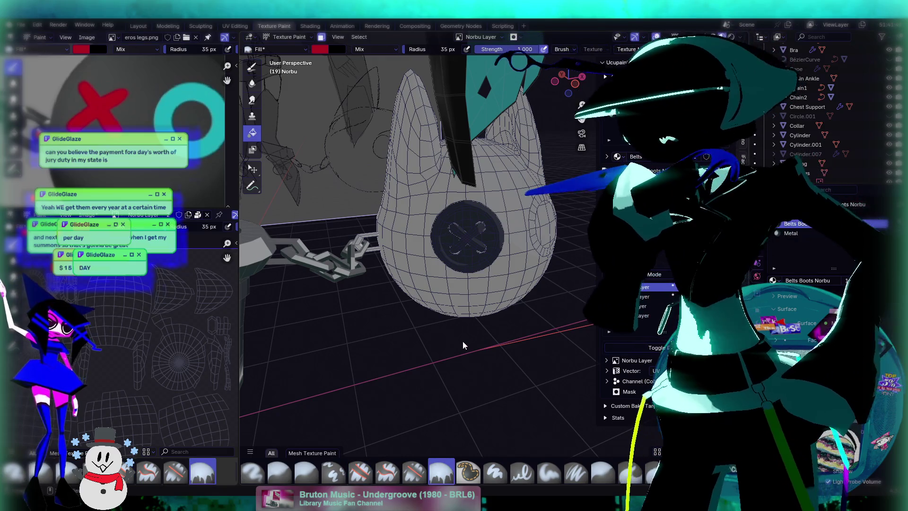
key(ctrl+s)
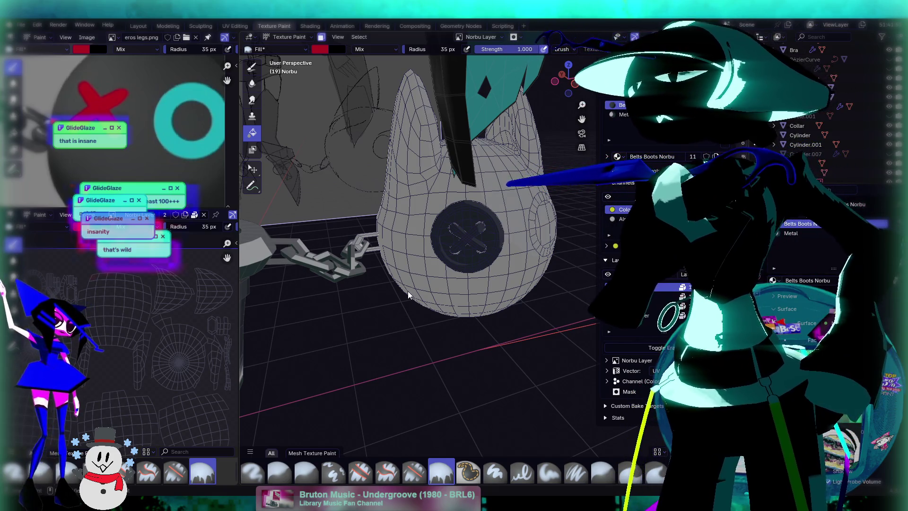
middle_drag(408, 291, 376, 296)
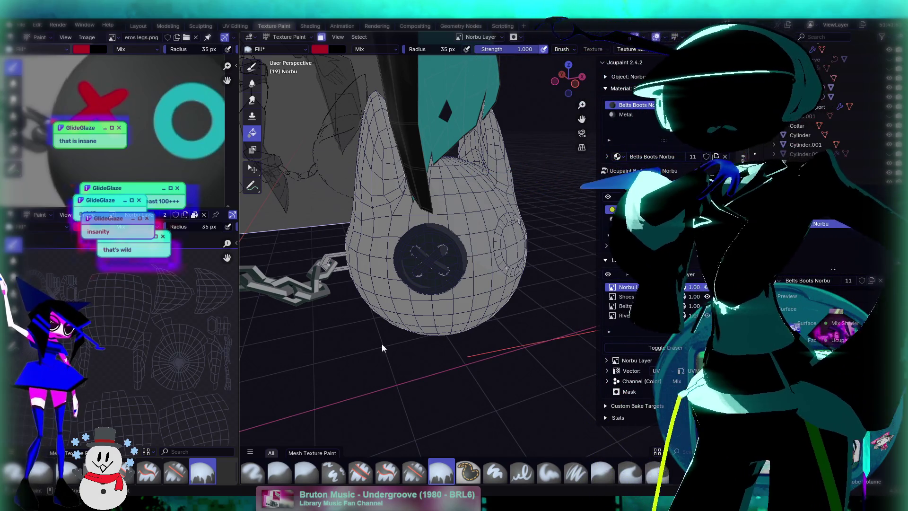
scroll(439, 336, down, 2)
scroll(185, 339, down, 3)
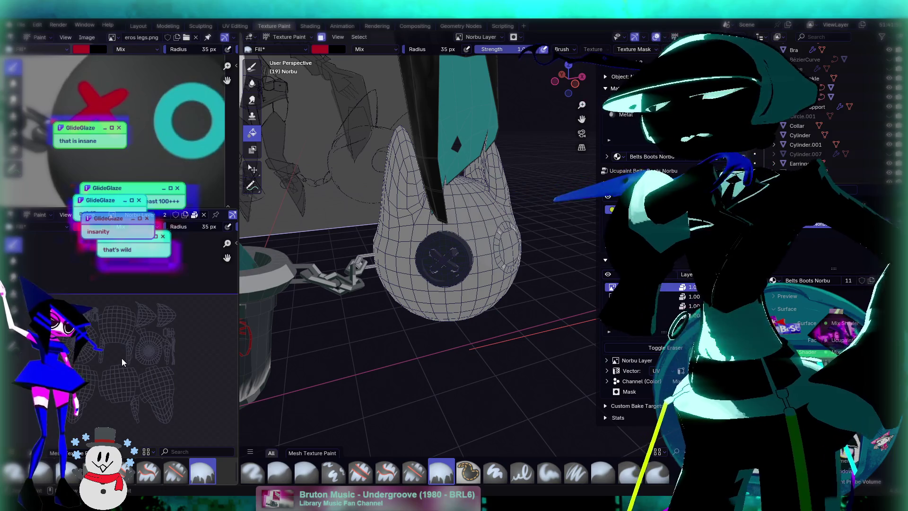
scroll(149, 294, up, 5)
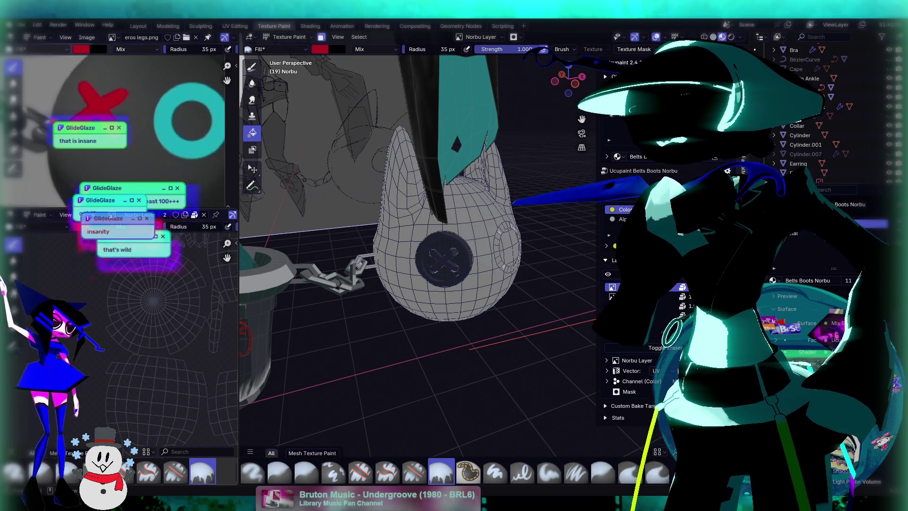
click(460, 278)
scroll(155, 302, down, 3)
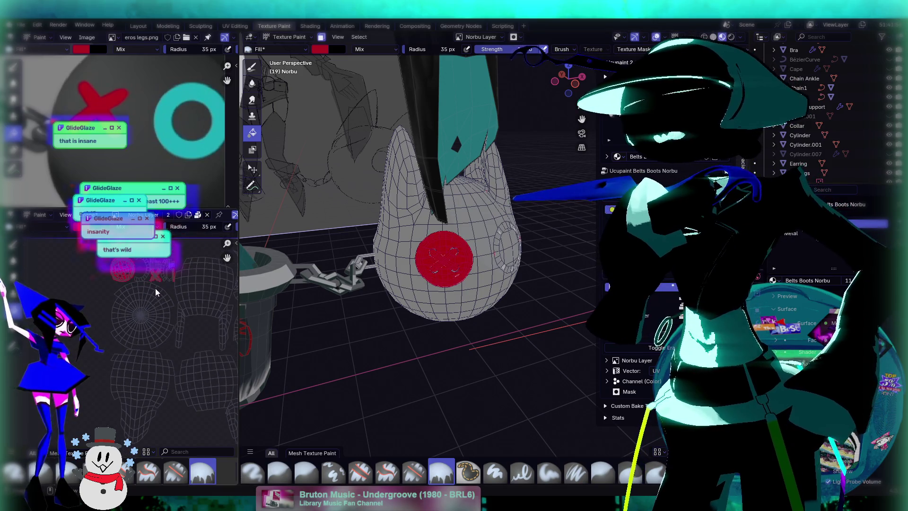
scroll(123, 303, up, 4)
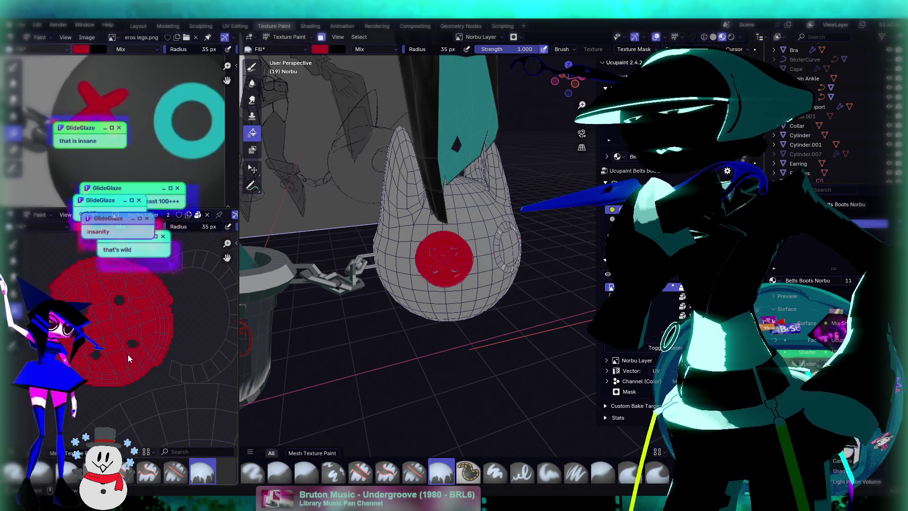
key(ctrl+z)
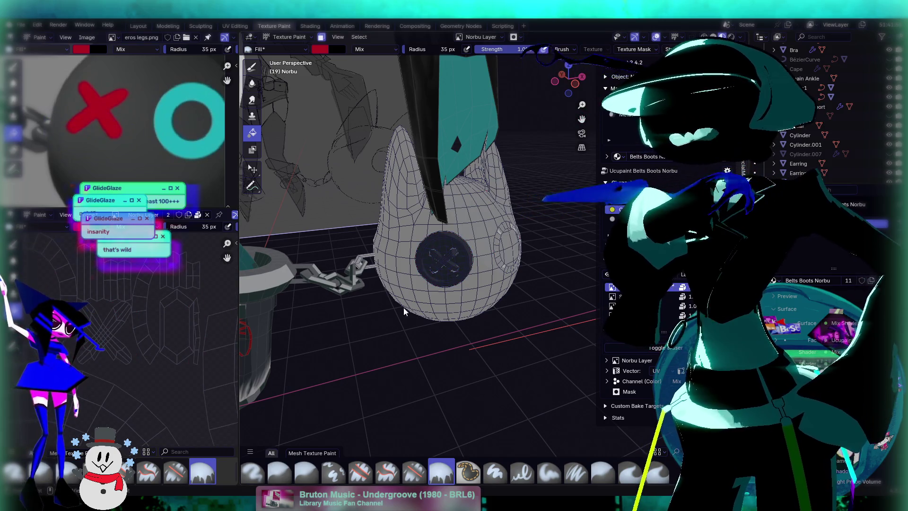
click(235, 26)
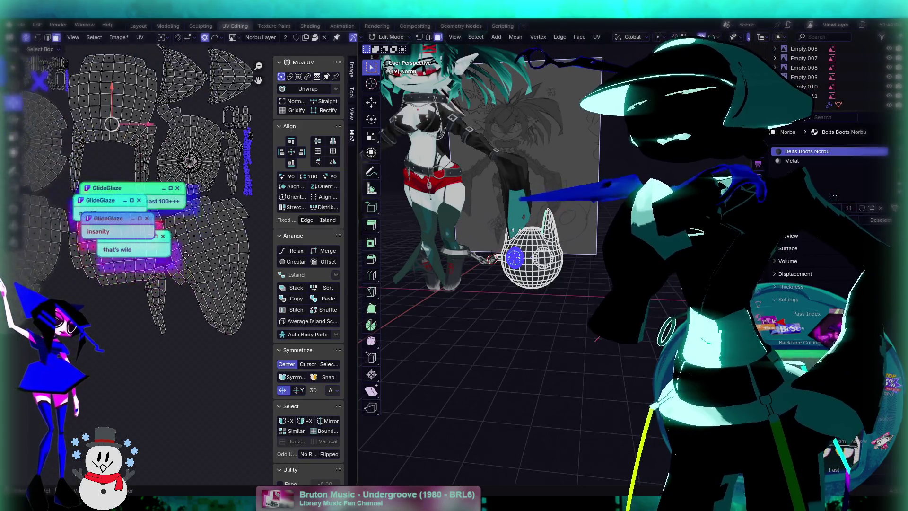
Step: Select the X-shaped UV island and make its top triangle the active face
scroll(148, 292, up, 4)
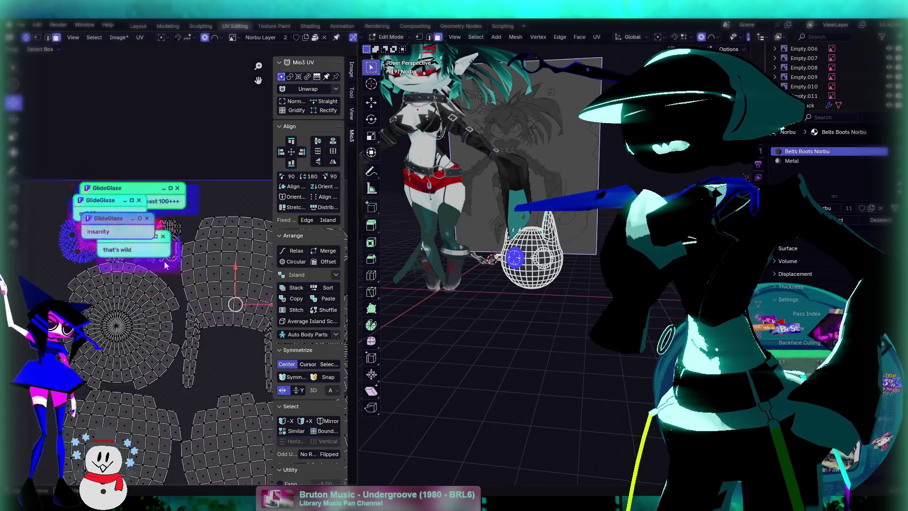
scroll(148, 292, up, 3)
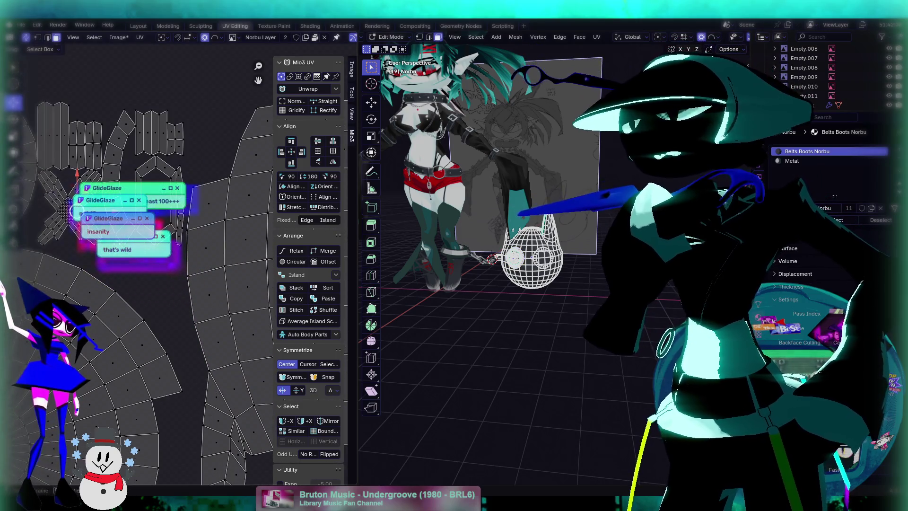
click(57, 208)
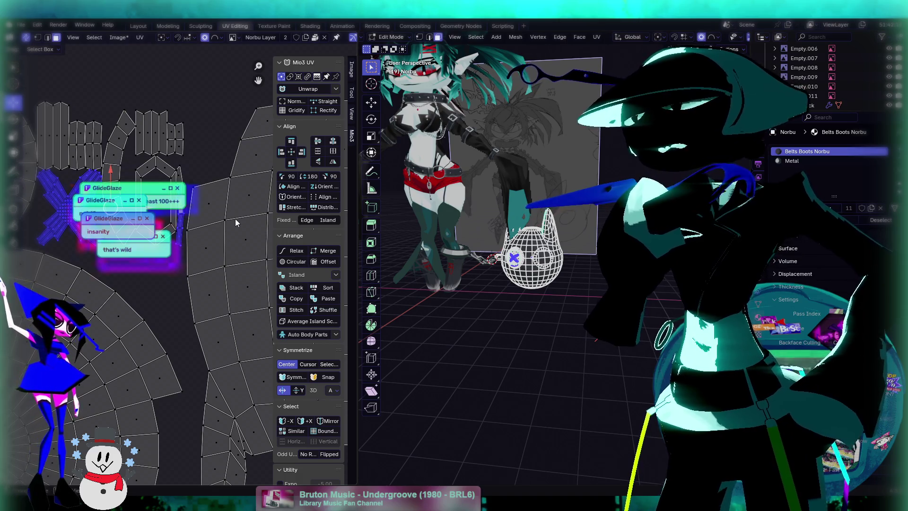
scroll(185, 216, up, 3)
shift+click(187, 81)
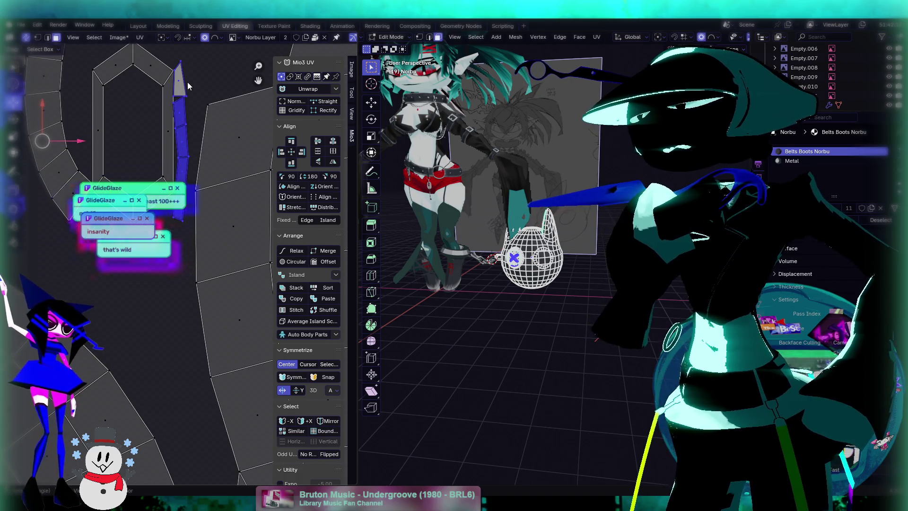
Step: Orbit to a frontal view of the head and frame the selected X faces
scroll(195, 104, down, 6)
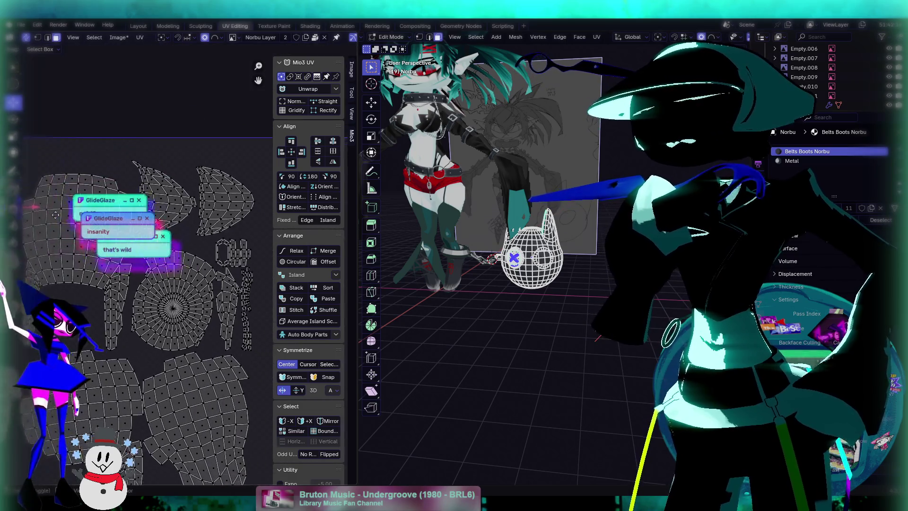
scroll(219, 297, up, 2)
middle_drag(205, 289, 96, 270)
scroll(222, 271, up, 2)
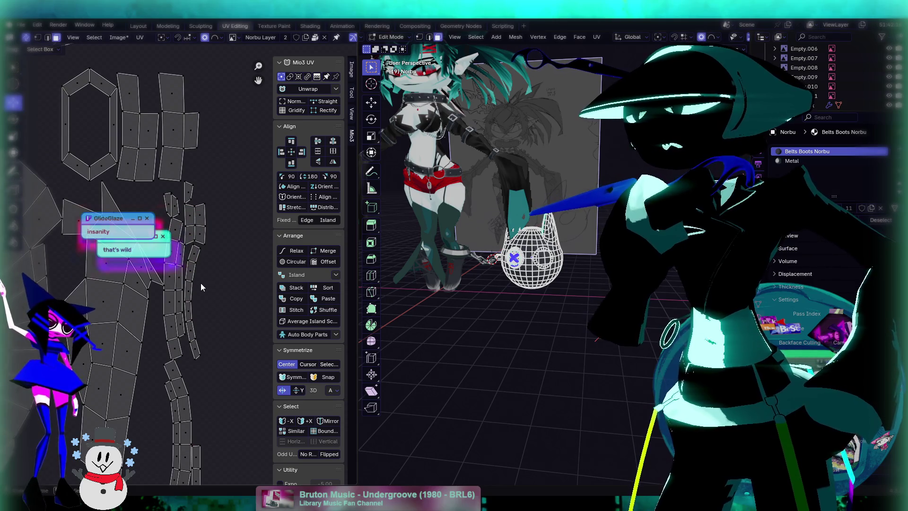
scroll(473, 265, up, 3)
mouse_move(473, 265)
middle_down()
mouse_move(537, 293)
mouse_move(523, 283)
middle_up()
key(KP_Decimal)
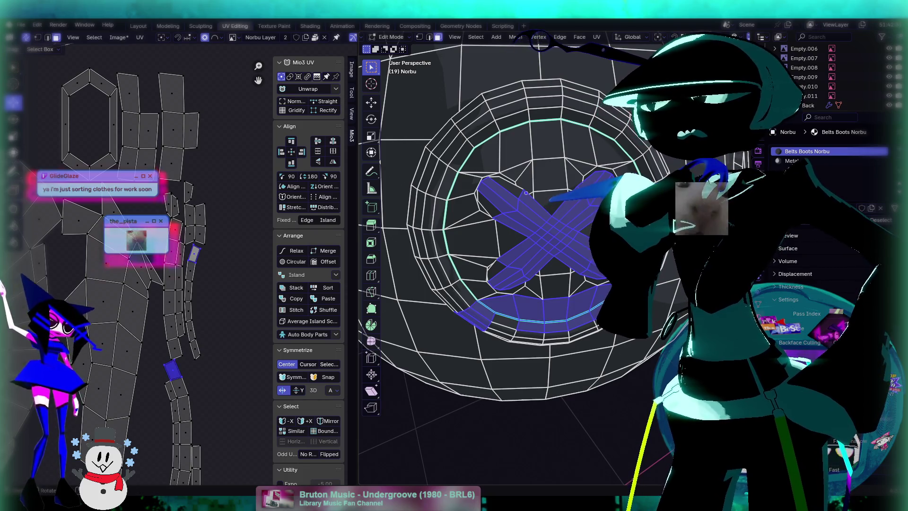
Step: Add the button's whole outer ring to the selection and view the X faces face-on
key(ctrl+l)
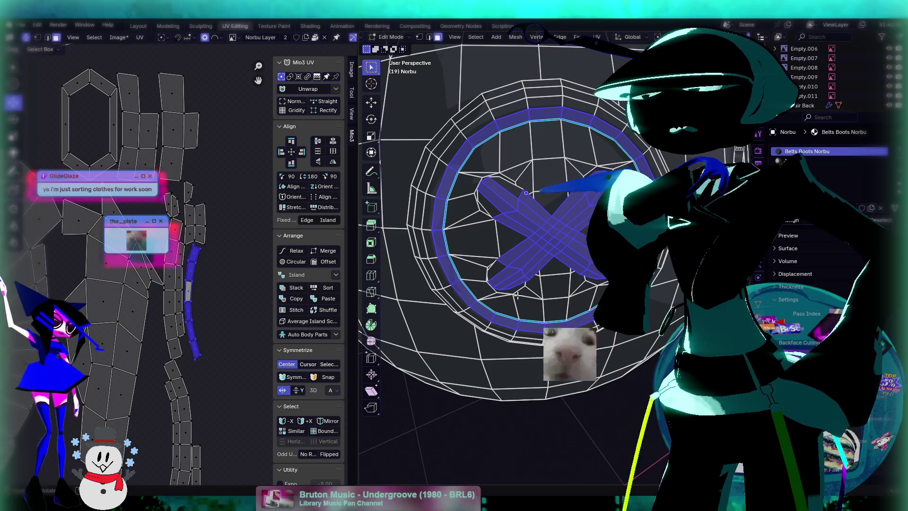
scroll(200, 320, down, 5)
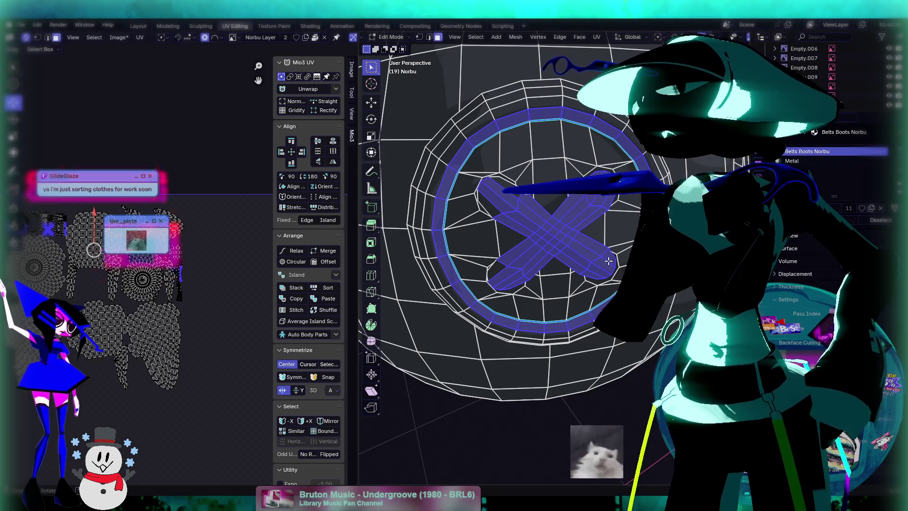
middle_drag(561, 265, 515, 295)
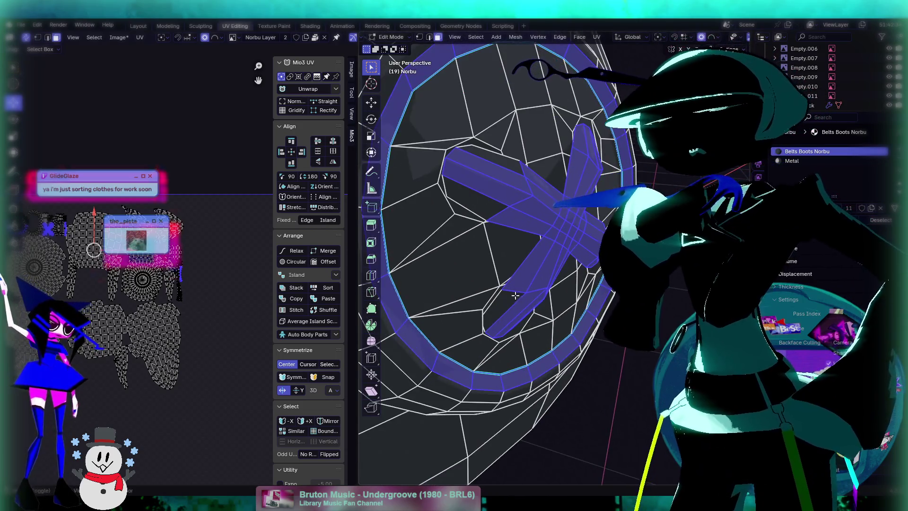
scroll(515, 296, up, 4)
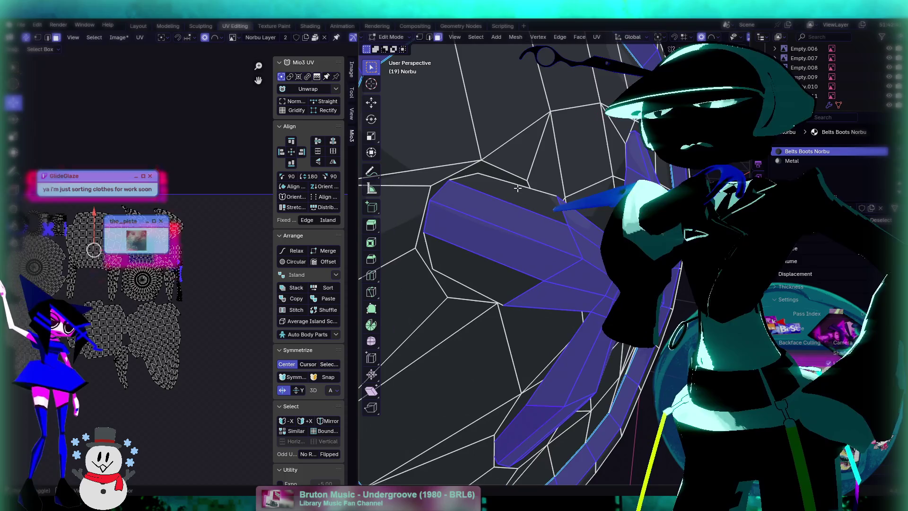
middle_drag(487, 274, 614, 358)
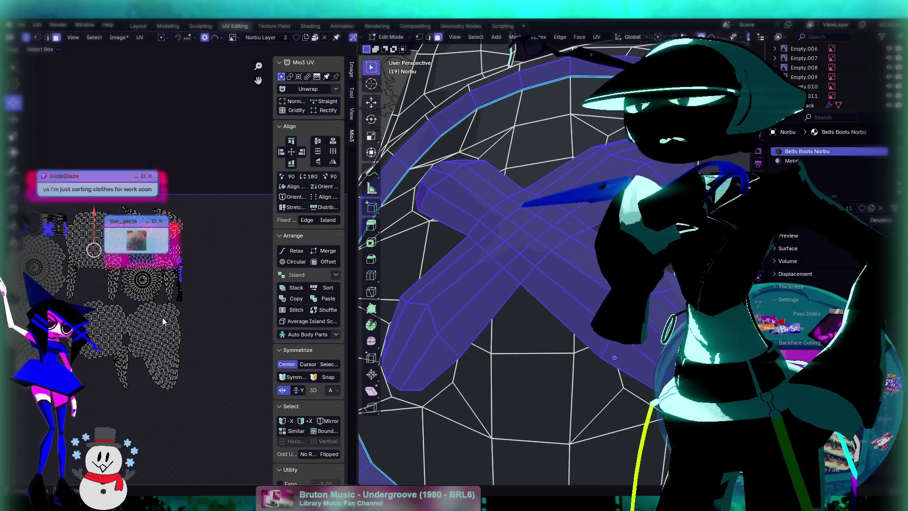
Step: Repack the selected UV islands with Ctrl+P and move them to a new spot
key(ctrl+p)
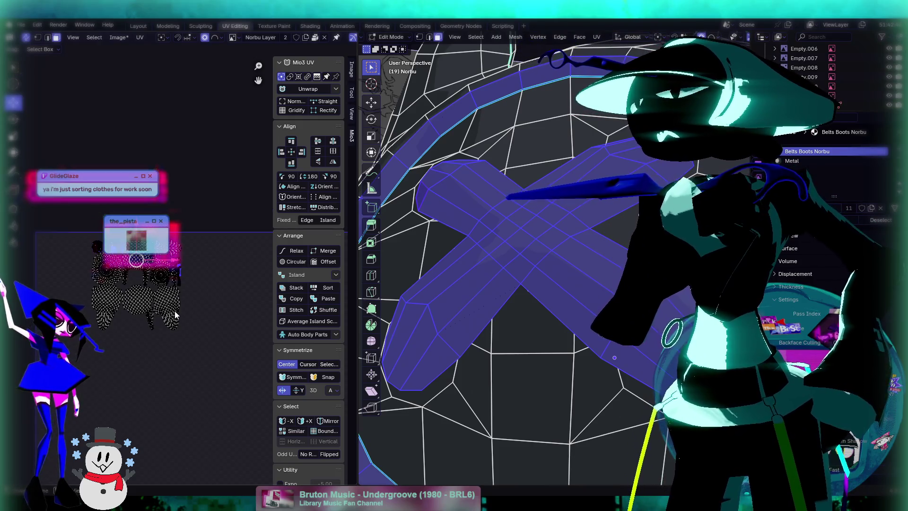
key(g)
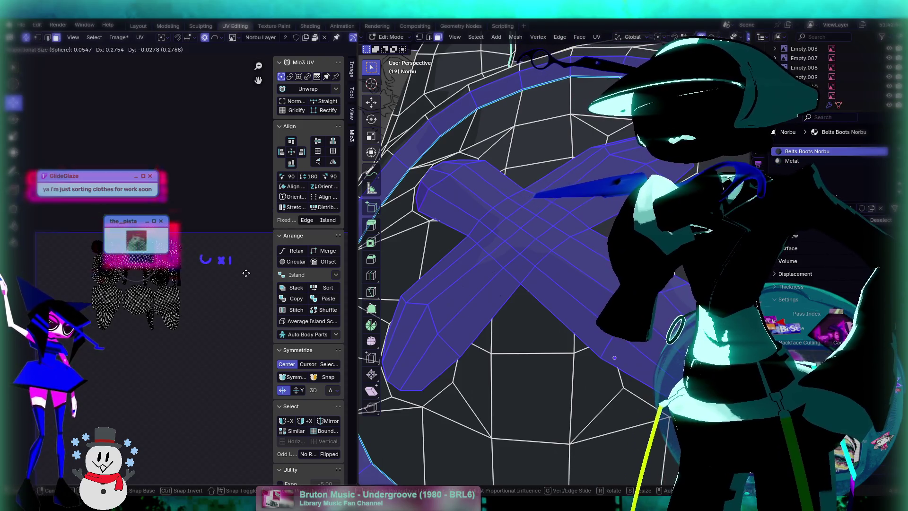
click(244, 275)
Step: Switch the UV selection tool and show the whole mesh's UV layout with Home
scroll(131, 280, up, 5)
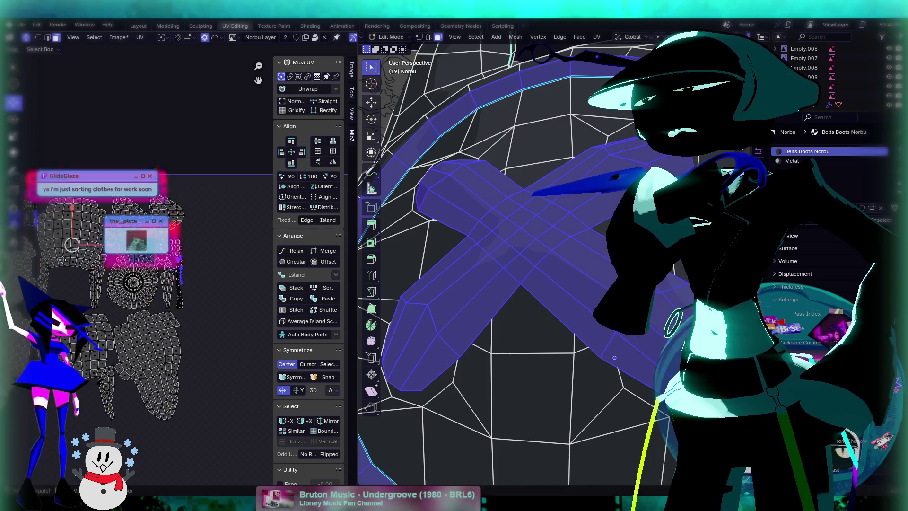
scroll(172, 270, up, 4)
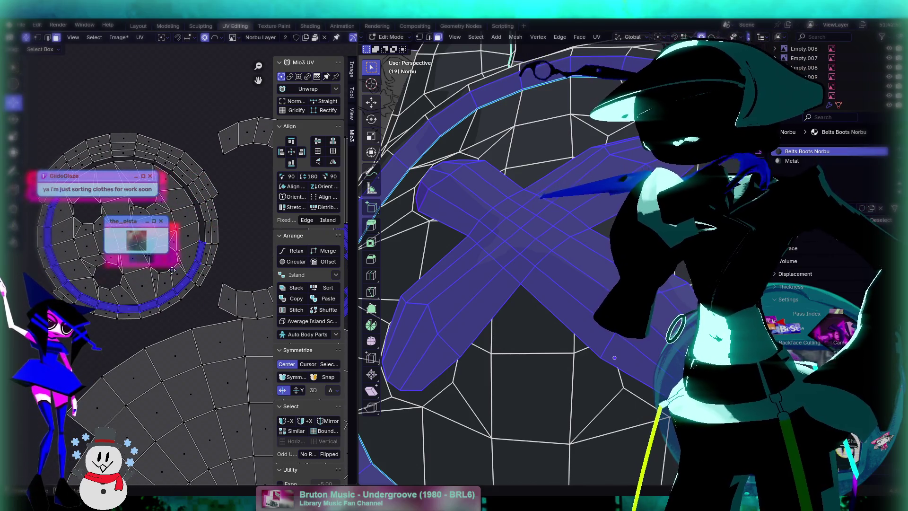
scroll(172, 270, down, 1)
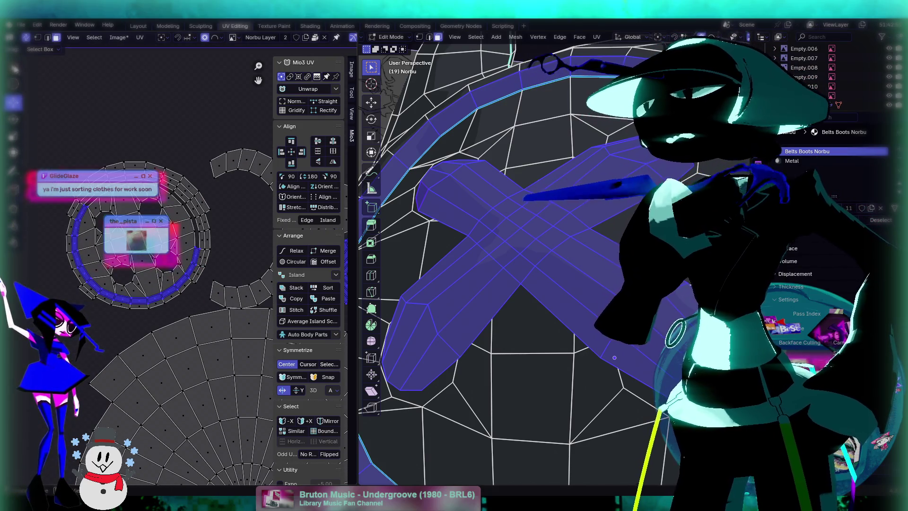
drag(14, 66, 59, 109)
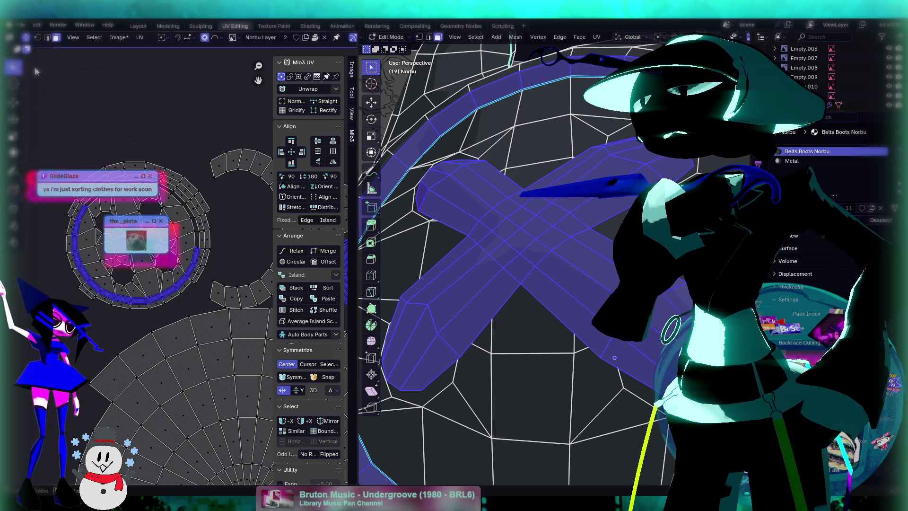
key(Home)
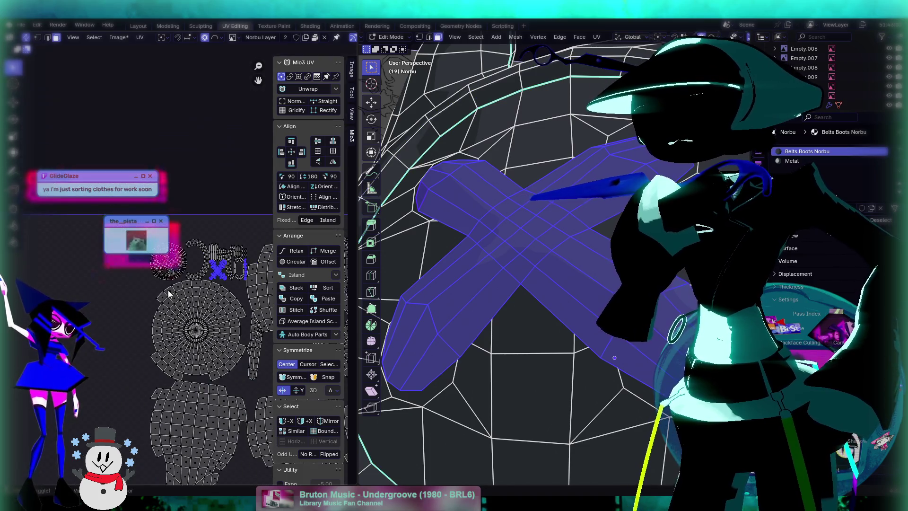
Step: Switch to lasso UV selection and try a proportional move, then undo it twice
scroll(159, 264, down, 3)
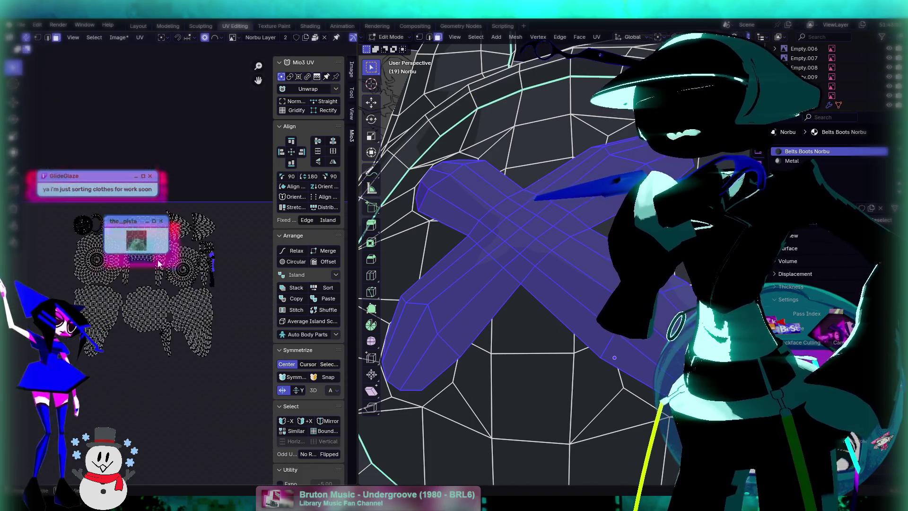
click(15, 104)
key(g)
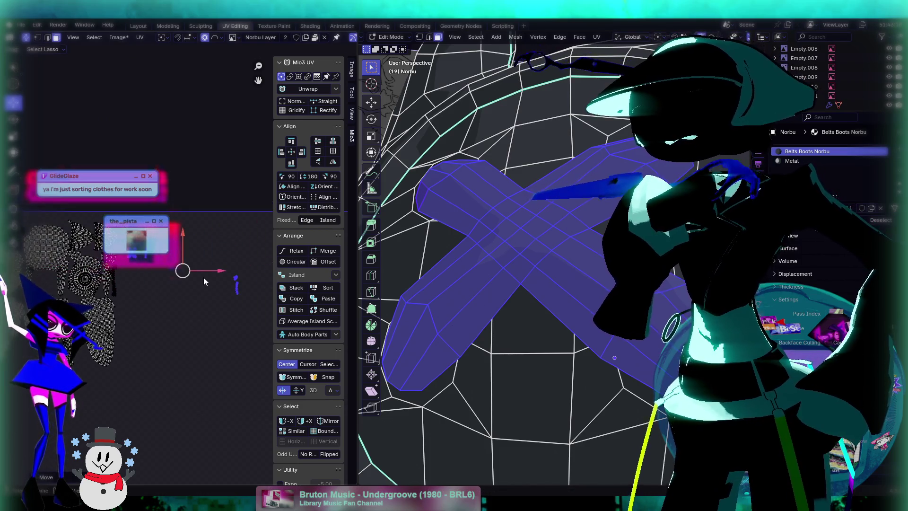
click(153, 290)
click(152, 290)
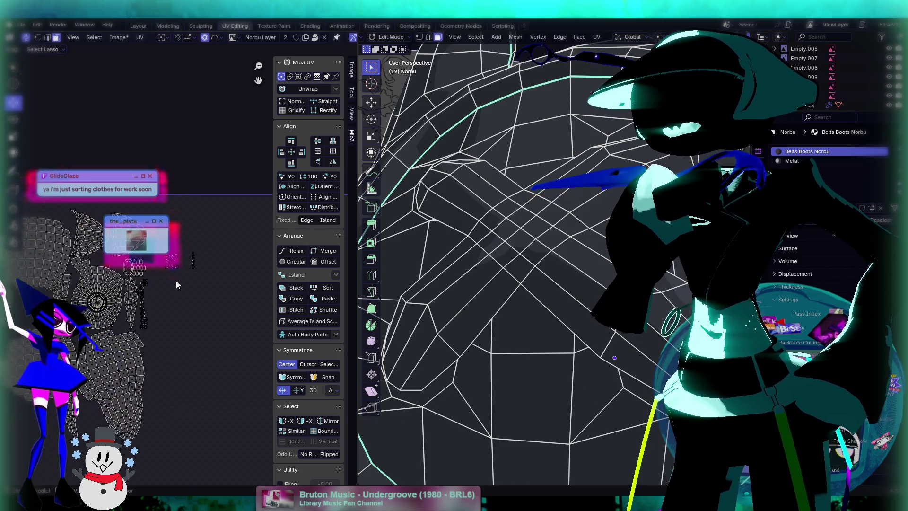
key(ctrl+z)
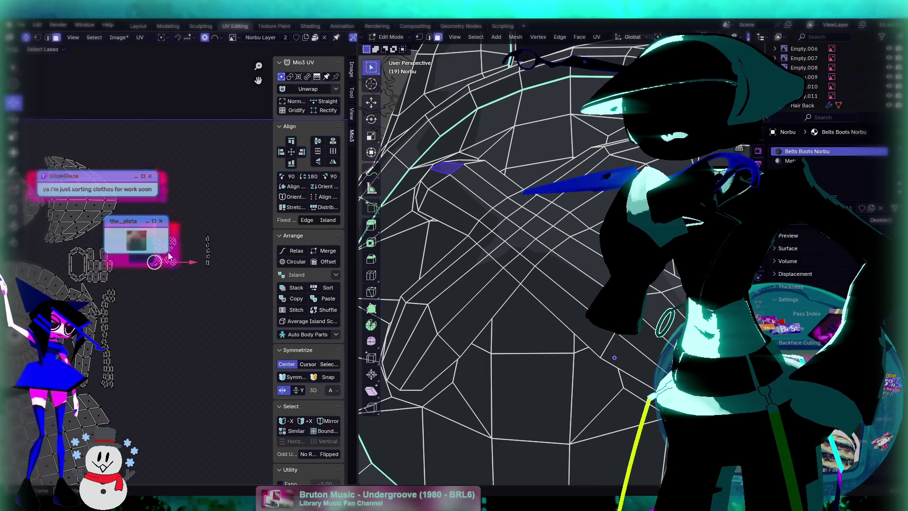
key(ctrl+z)
key(ctrl+z)
key(ctrl+z)
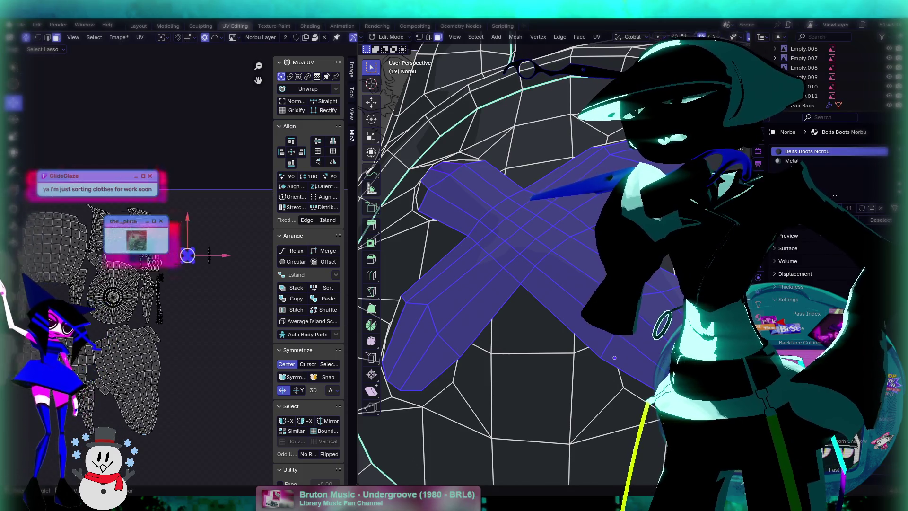
Step: Reposition the X-shaped island, clear the selection, and make another proportional move
key(g)
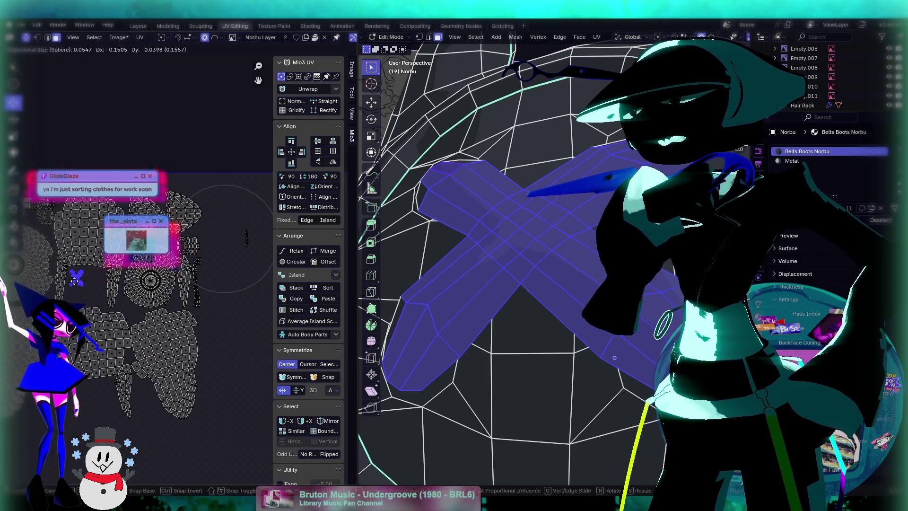
click(152, 214)
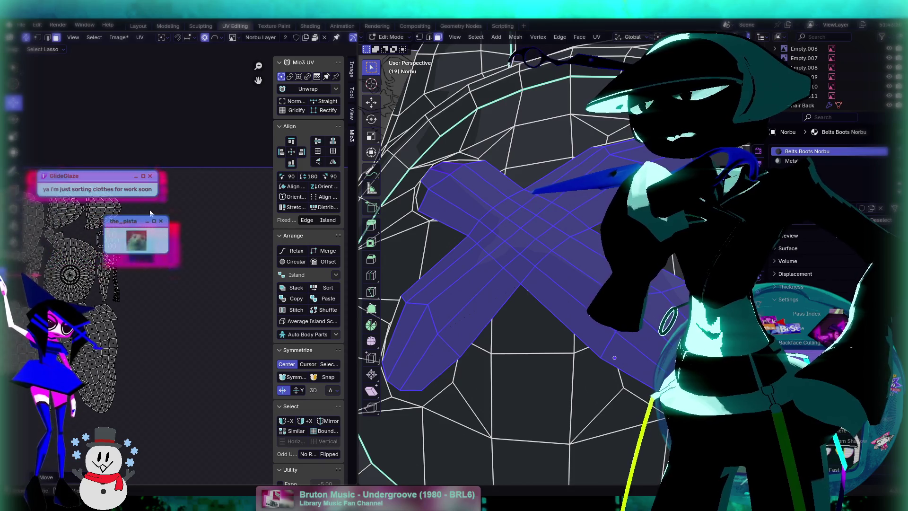
click(140, 268)
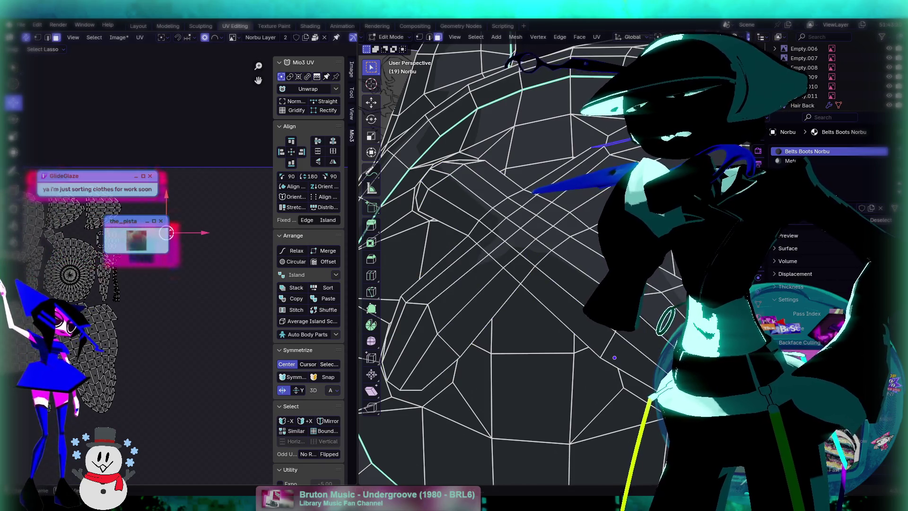
key(g)
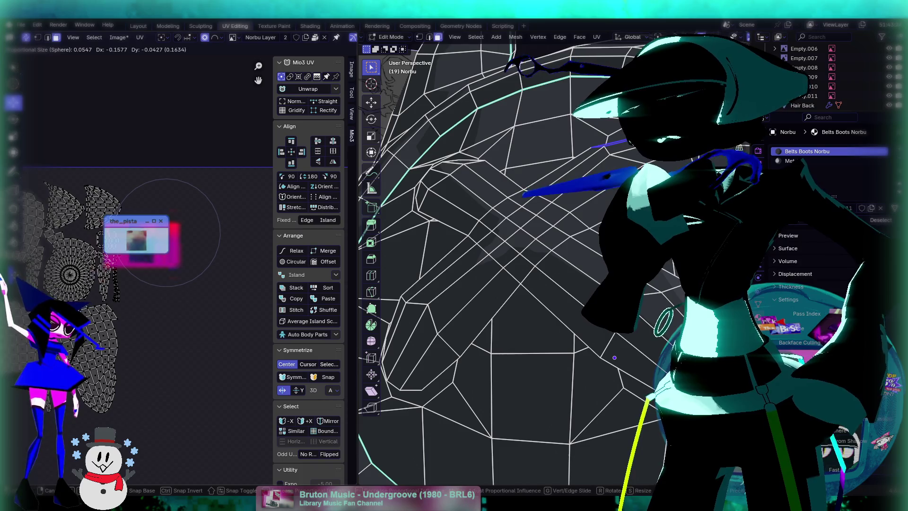
ctrl+right_drag(184, 260, 97, 265)
Step: Lasso a group of islands and shift them left into free space in two moves
mouse_move(199, 258)
ctrl+right_down()
mouse_move(192, 318)
mouse_move(226, 319)
ctrl+right_up()
key(g)
click(125, 270)
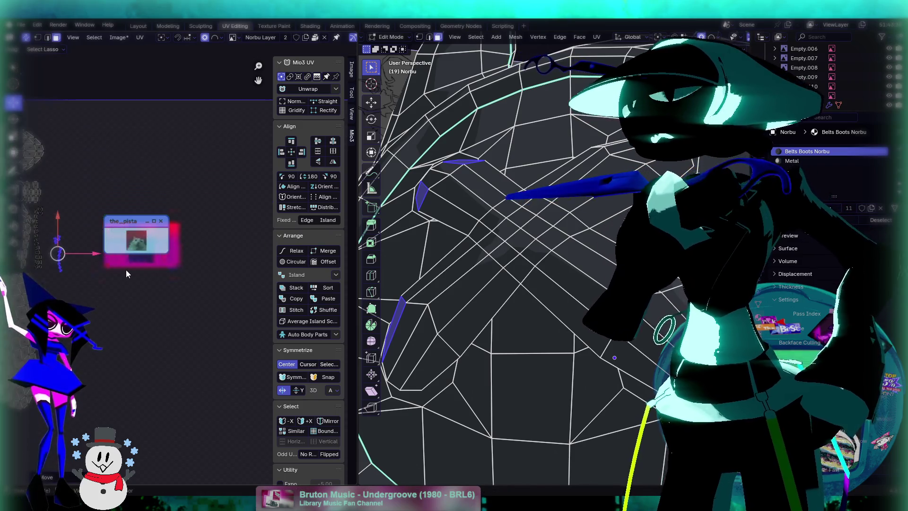
middle_drag(119, 279, 255, 279)
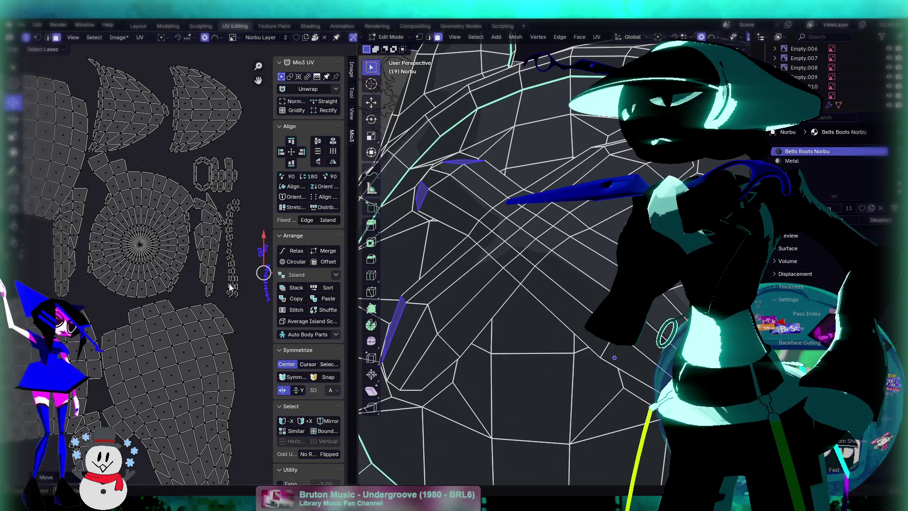
key(g)
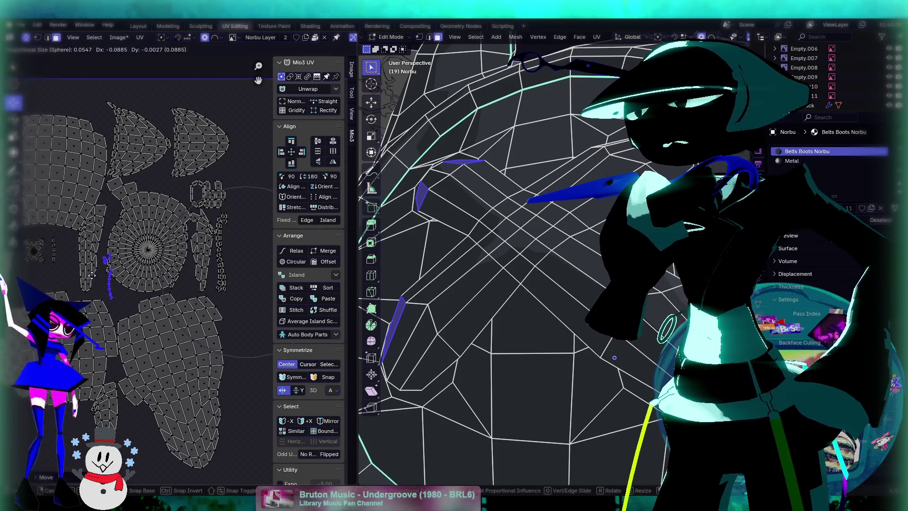
click(64, 264)
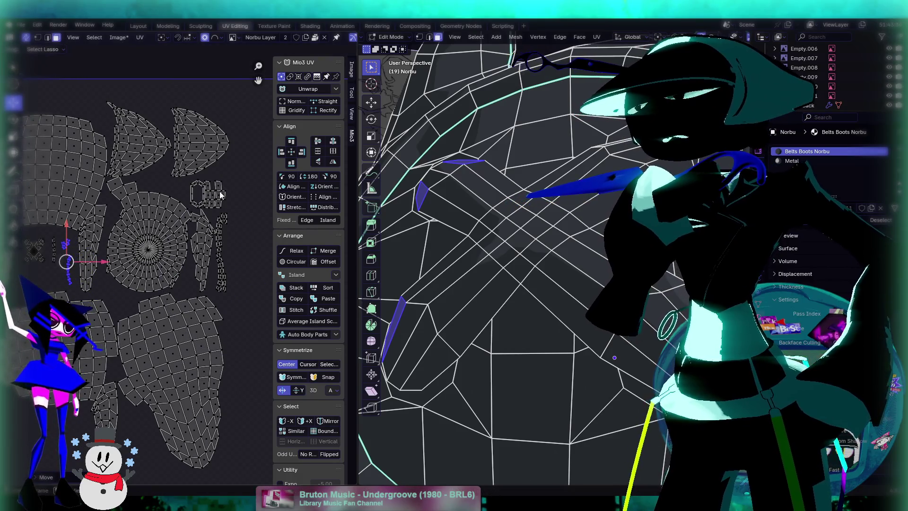
click(216, 211)
Step: Bring the whole round button into view and return to the Texture Paint workspace
scroll(189, 227, down, 5)
scroll(130, 255, up, 4)
middle_drag(130, 255, 148, 271)
scroll(564, 274, down, 4)
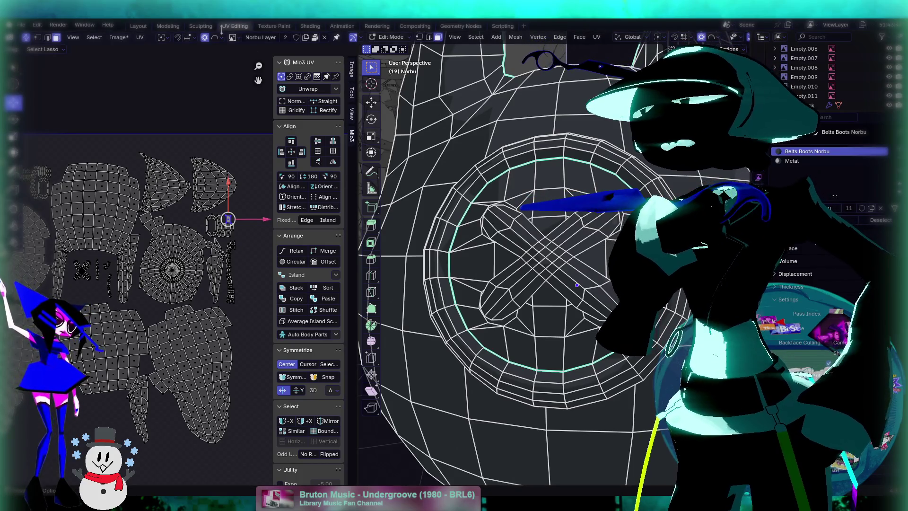
click(279, 27)
Step: Enter Edit Mode and select the button ring plus its inner X with Ctrl+L
mouse_move(449, 245)
middle_down()
mouse_move(455, 258)
mouse_move(440, 249)
middle_up()
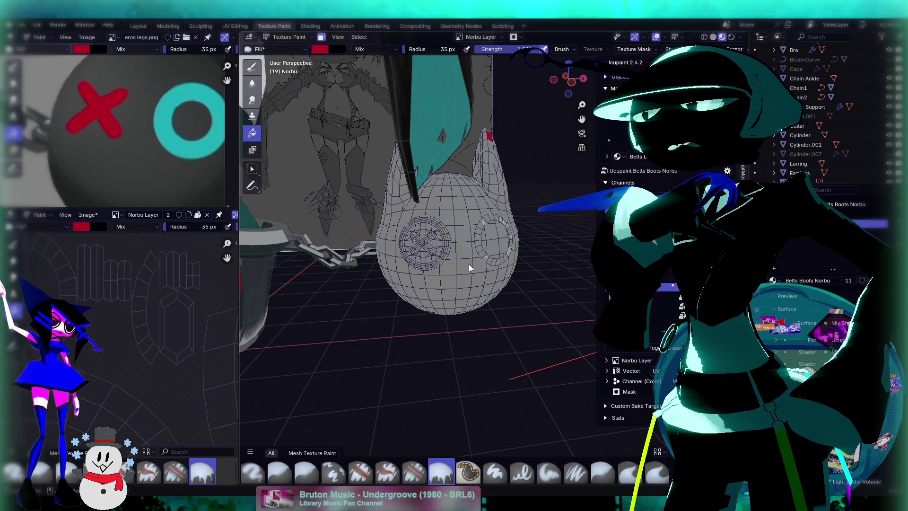
mouse_move(433, 249)
middle_down()
mouse_move(415, 260)
mouse_move(439, 250)
mouse_move(416, 246)
mouse_move(478, 213)
middle_up()
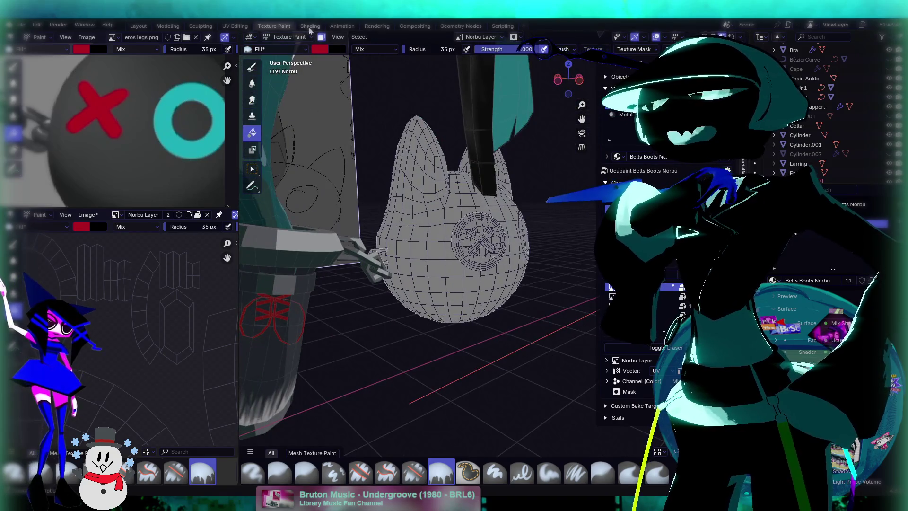
click(287, 37)
click(286, 56)
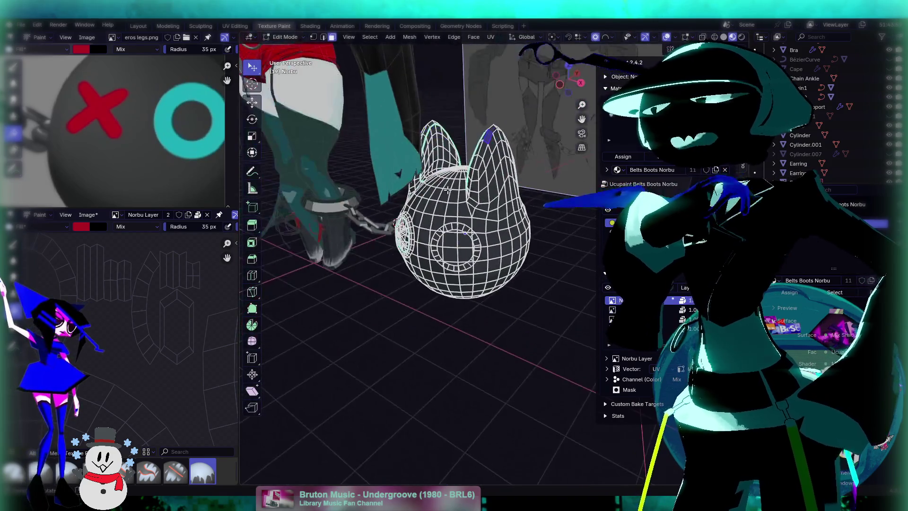
middle_drag(434, 208, 432, 288)
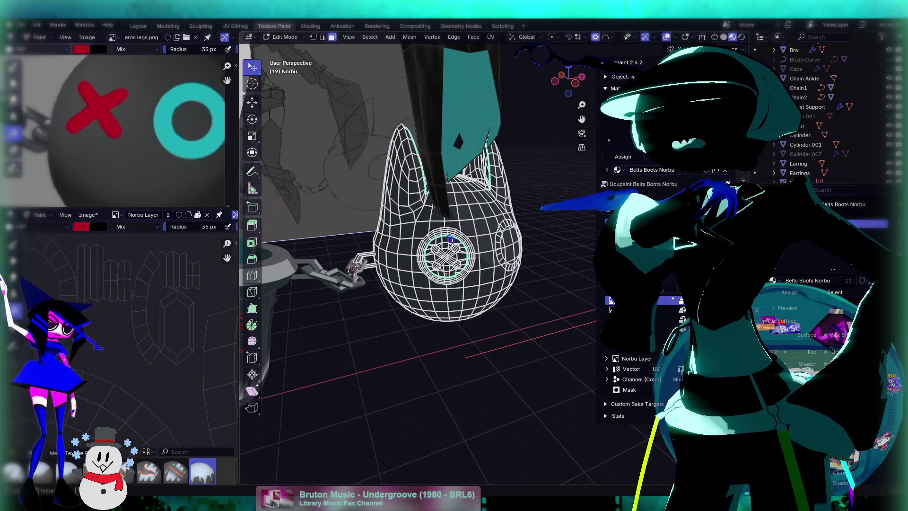
scroll(452, 242, up, 5)
key(ctrl+l)
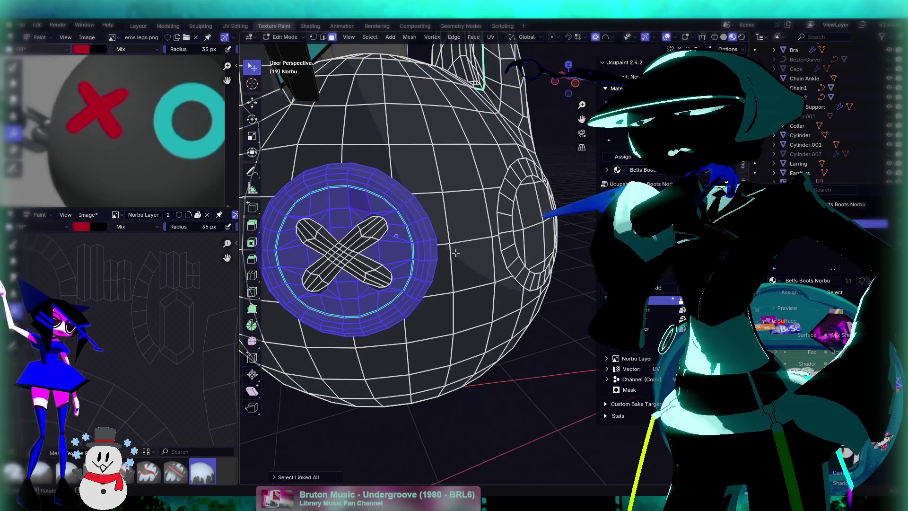
key(ctrl+l)
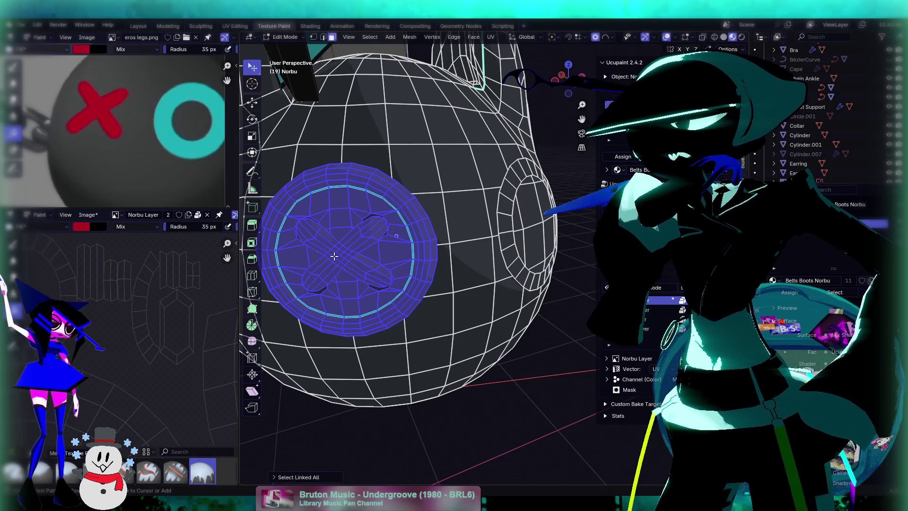
Step: Return to Texture Paint and fill the selected button faces solid red
middle_drag(414, 243, 387, 227)
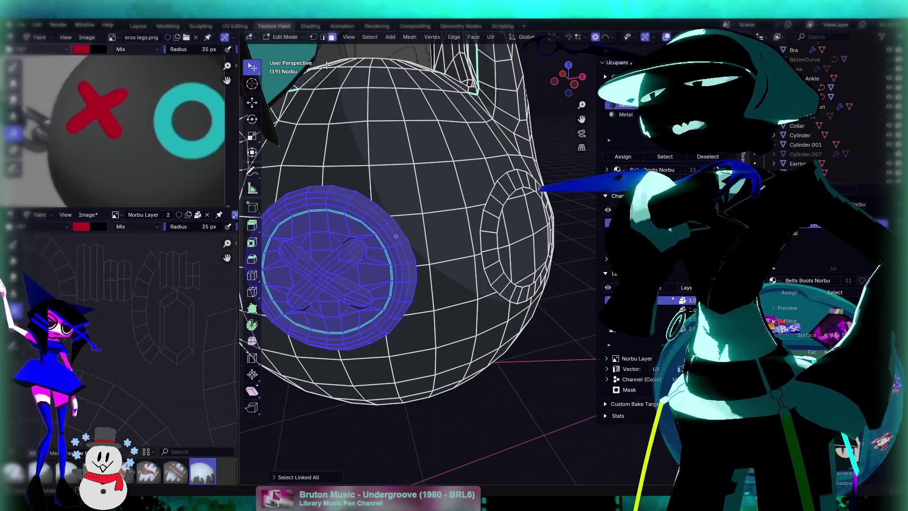
click(285, 37)
click(292, 100)
middle_drag(379, 204, 412, 255)
click(411, 256)
scroll(147, 298, down, 3)
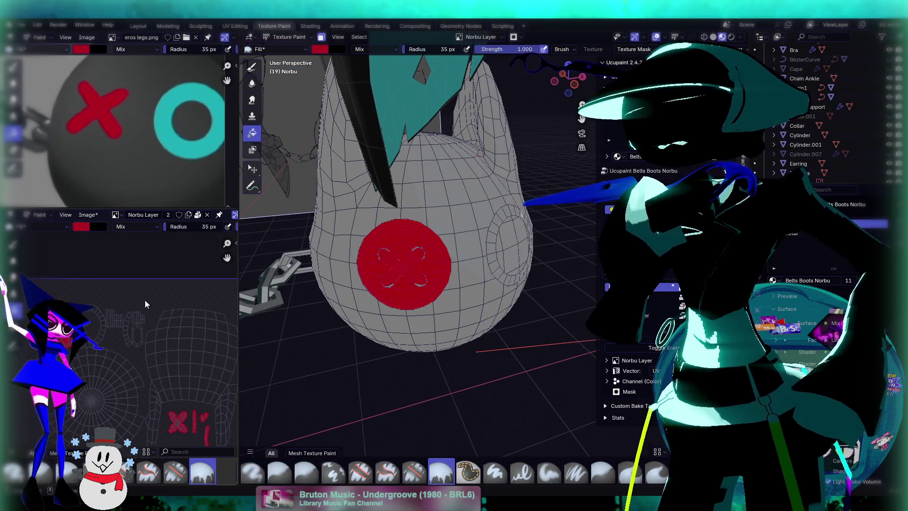
Step: Pan the texture view to inspect the red button's UVs and X marks
mouse_move(174, 381)
middle_down()
mouse_move(155, 333)
mouse_move(130, 311)
mouse_move(189, 371)
mouse_move(161, 331)
middle_up()
scroll(155, 333, up, 4)
scroll(128, 302, down, 4)
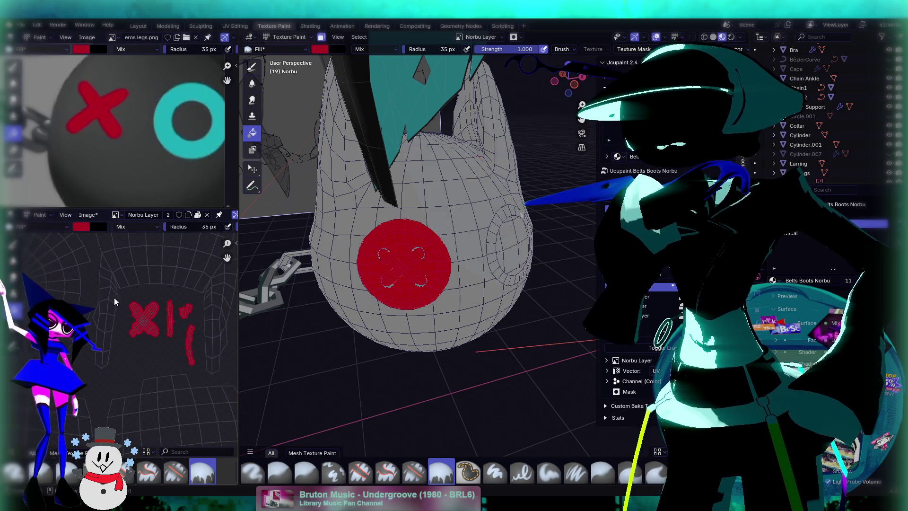
middle_drag(520, 303, 452, 301)
scroll(464, 213, up, 5)
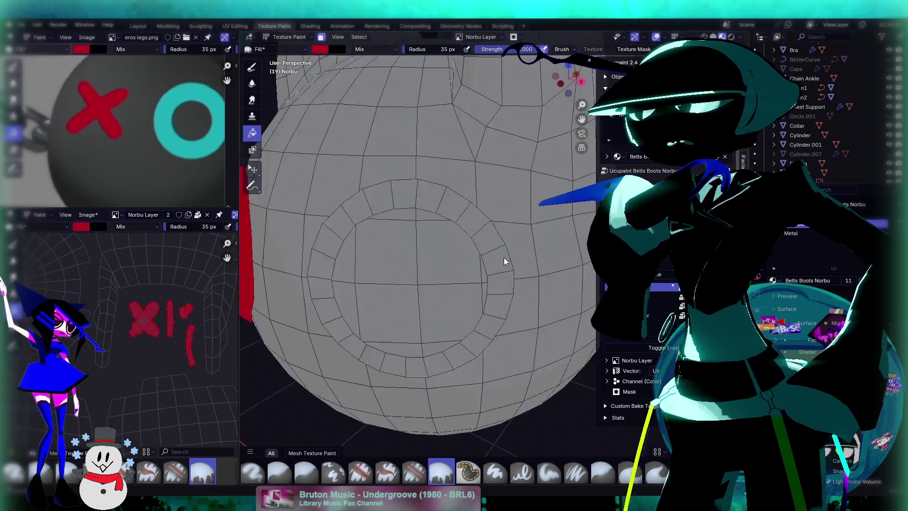
scroll(503, 259, down, 5)
Step: Sample the reference image's teal ring colour as the paint colour
mouse_move(502, 239)
middle_down()
mouse_move(520, 191)
mouse_move(383, 266)
mouse_move(537, 212)
mouse_move(317, 233)
mouse_move(304, 178)
mouse_move(369, 247)
mouse_move(549, 241)
middle_up()
scroll(128, 331, down, 6)
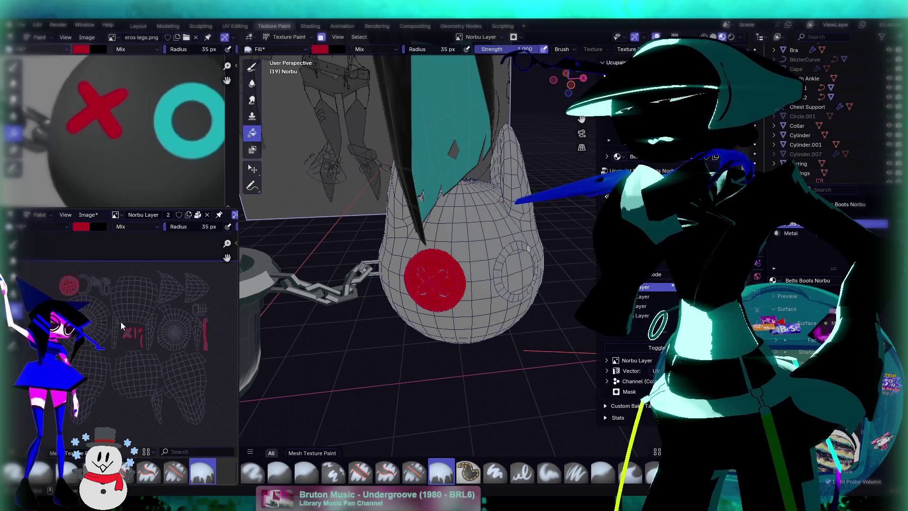
scroll(513, 330, up, 3)
middle_drag(510, 324, 470, 324)
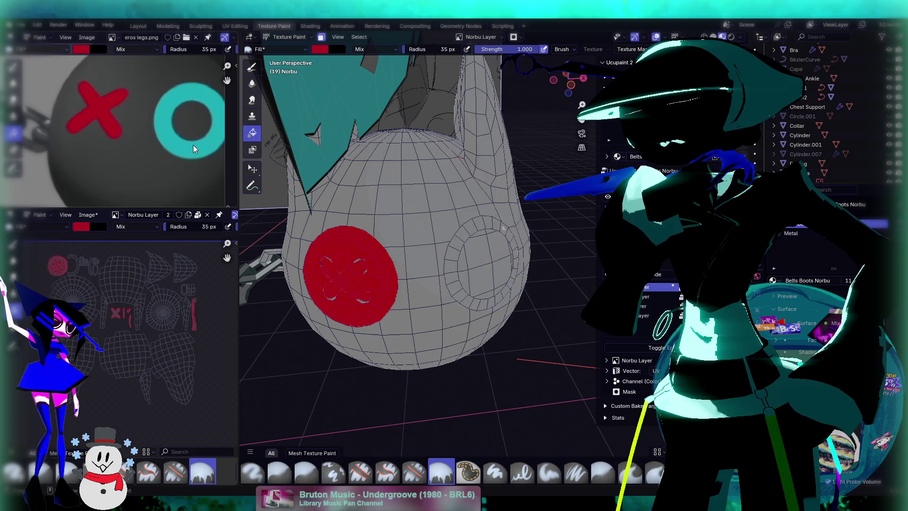
key(s)
Step: Look through the brushes and switch the ball back to Object Mode
mouse_move(367, 212)
middle_down()
mouse_move(348, 229)
mouse_move(333, 220)
mouse_move(326, 189)
middle_up()
click(282, 49)
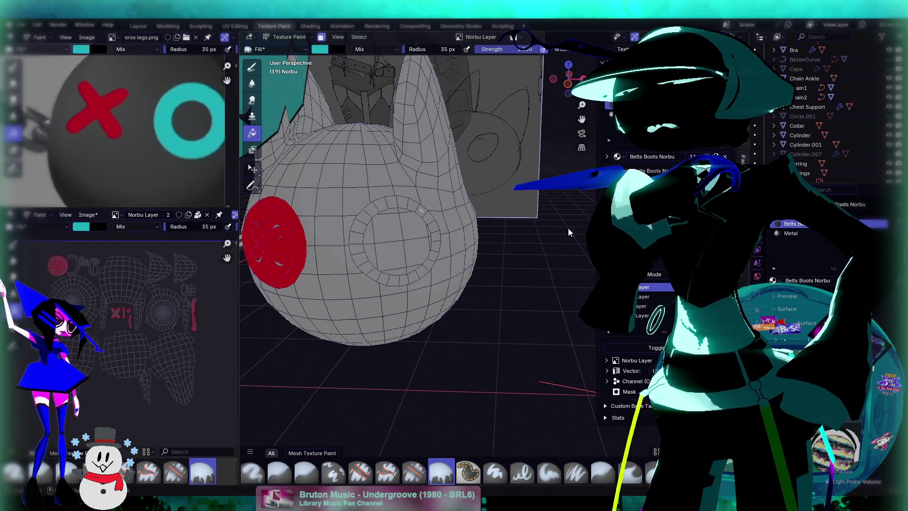
click(284, 39)
click(286, 45)
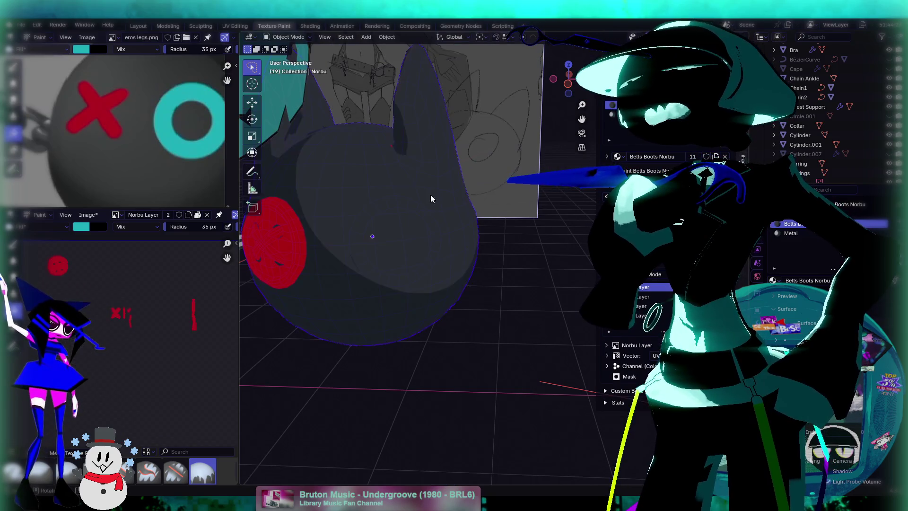
key(Home)
scroll(401, 179, up, 5)
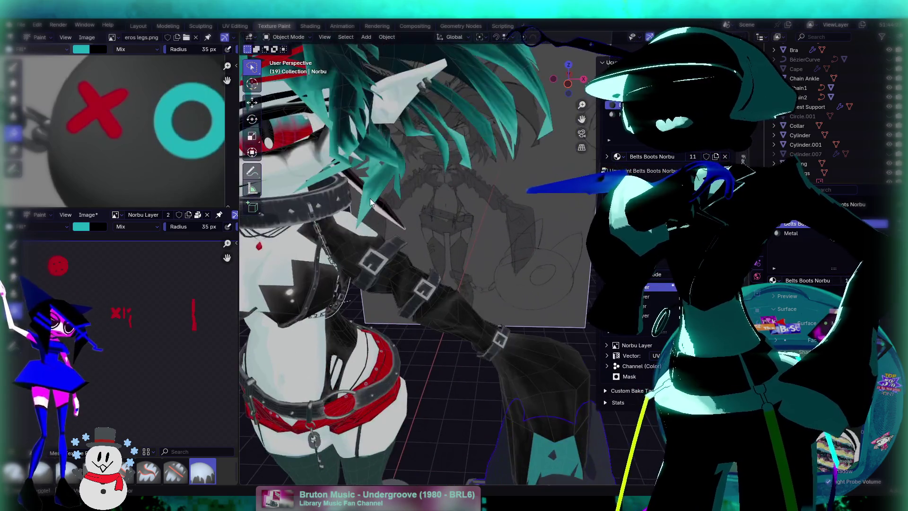
middle_drag(491, 285, 428, 246)
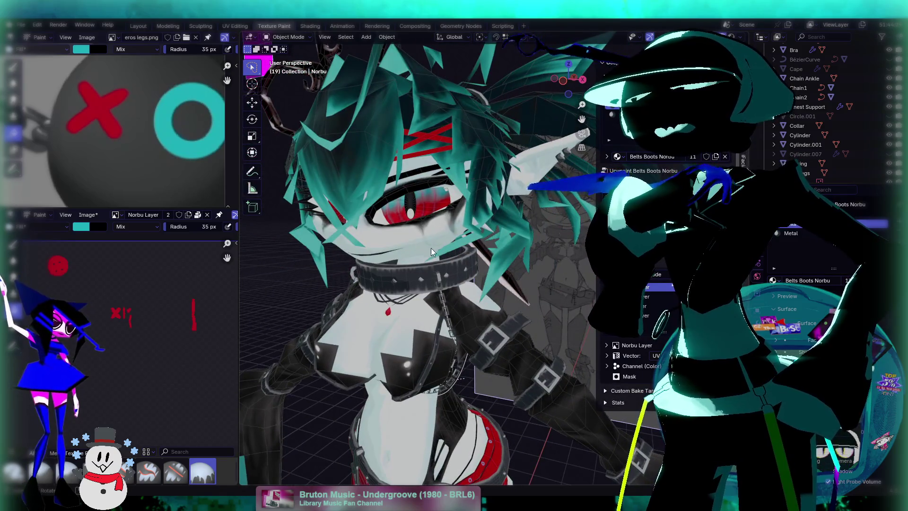
scroll(427, 246, down, 4)
scroll(397, 187, up, 3)
mouse_move(508, 364)
middle_down()
mouse_move(397, 186)
mouse_move(472, 285)
mouse_move(342, 189)
mouse_move(423, 385)
middle_up()
scroll(392, 239, up, 2)
mouse_move(393, 239)
middle_down()
mouse_move(458, 316)
mouse_move(428, 213)
middle_up()
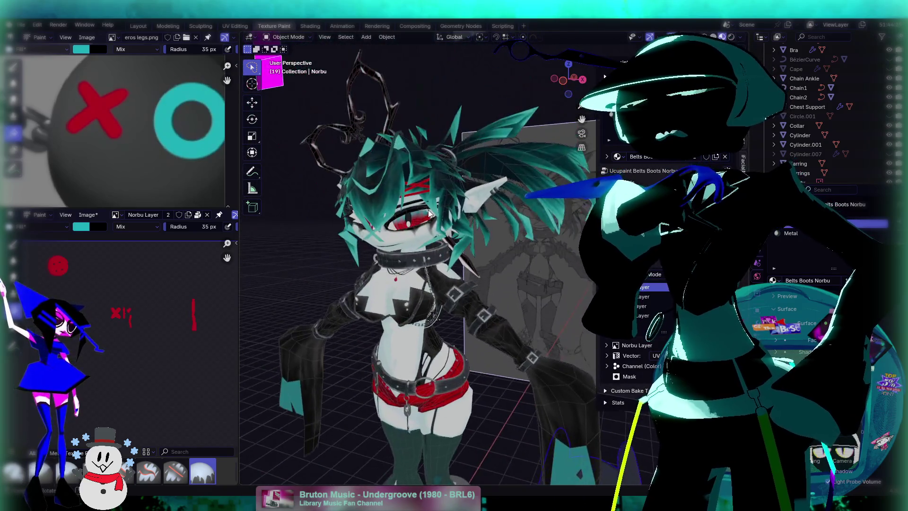
scroll(379, 192, up, 2)
middle_drag(380, 192, 459, 245)
scroll(459, 245, up, 2)
scroll(459, 245, up, 2)
scroll(464, 279, down, 3)
mouse_move(463, 279)
middle_down()
mouse_move(490, 283)
mouse_move(452, 272)
middle_up()
scroll(452, 272, down, 3)
scroll(452, 271, up, 3)
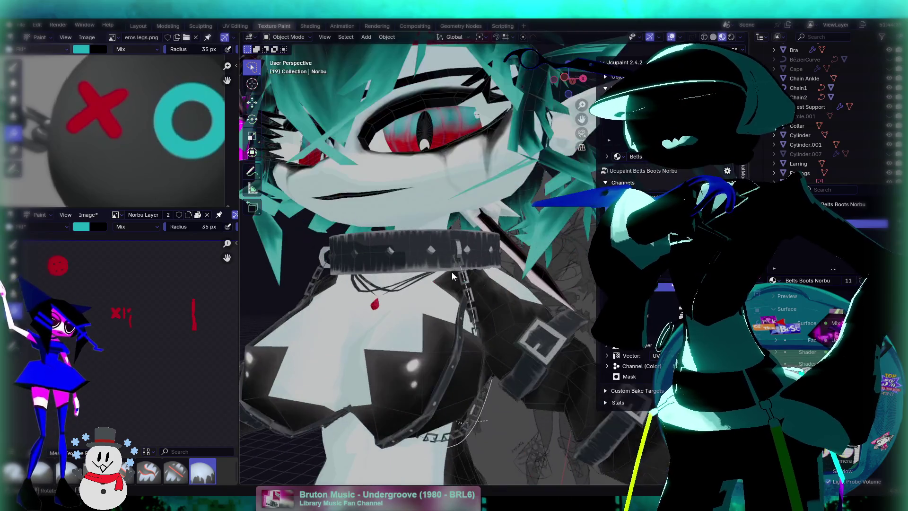
scroll(405, 271, up, 2)
scroll(484, 207, up, 2)
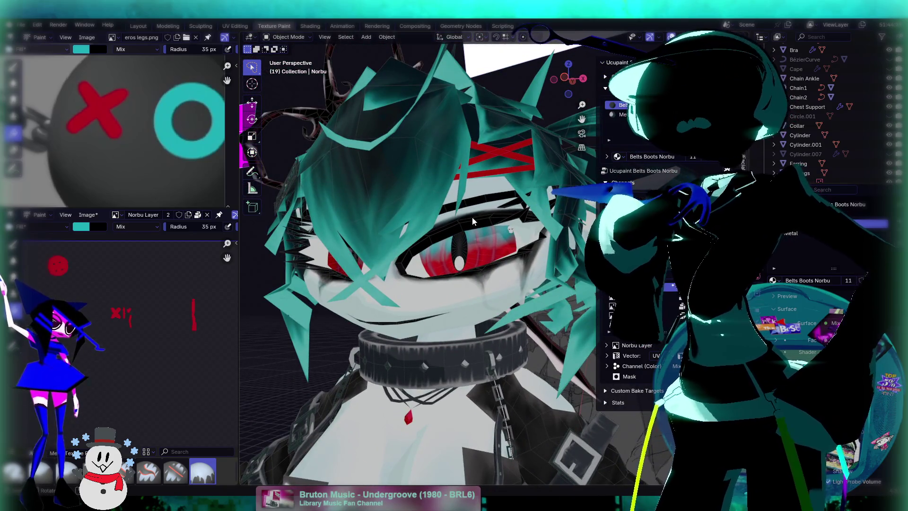
scroll(453, 261, down, 3)
scroll(455, 262, up, 5)
scroll(457, 267, down, 4)
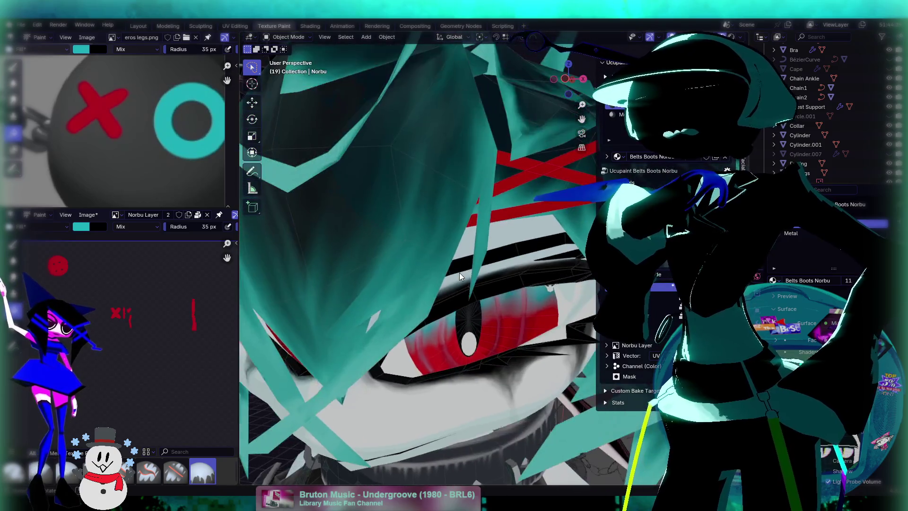
scroll(470, 292, up, 3)
scroll(411, 346, down, 4)
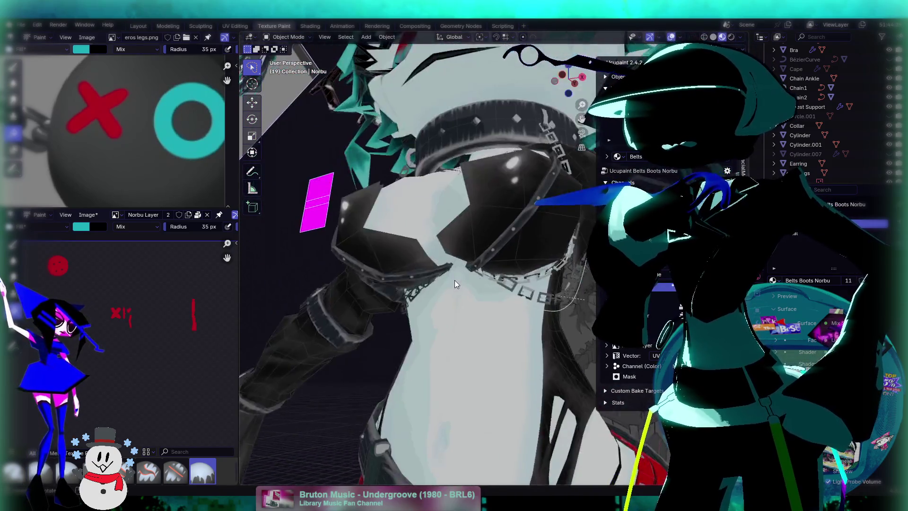
scroll(455, 305, up, 3)
scroll(493, 217, down, 5)
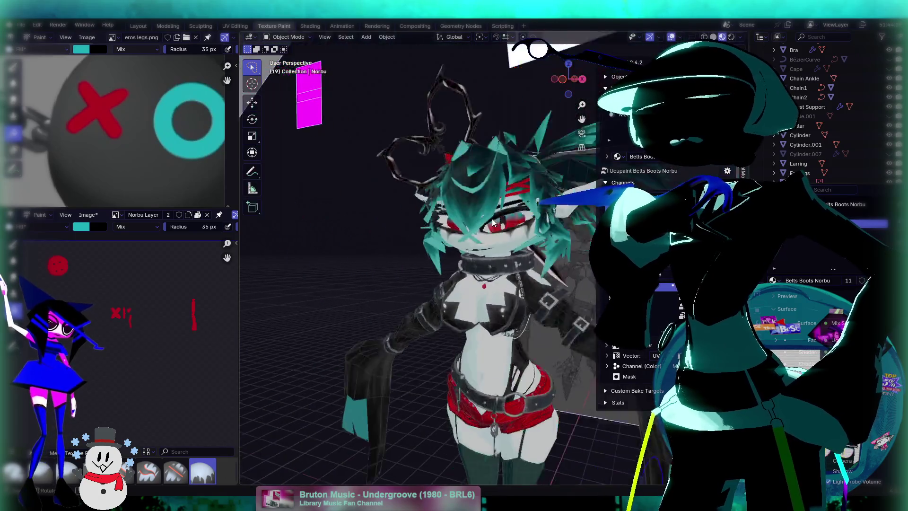
mouse_move(491, 222)
middle_down()
mouse_move(436, 271)
mouse_move(450, 326)
mouse_move(510, 303)
mouse_move(488, 303)
middle_up()
scroll(449, 284, up, 5)
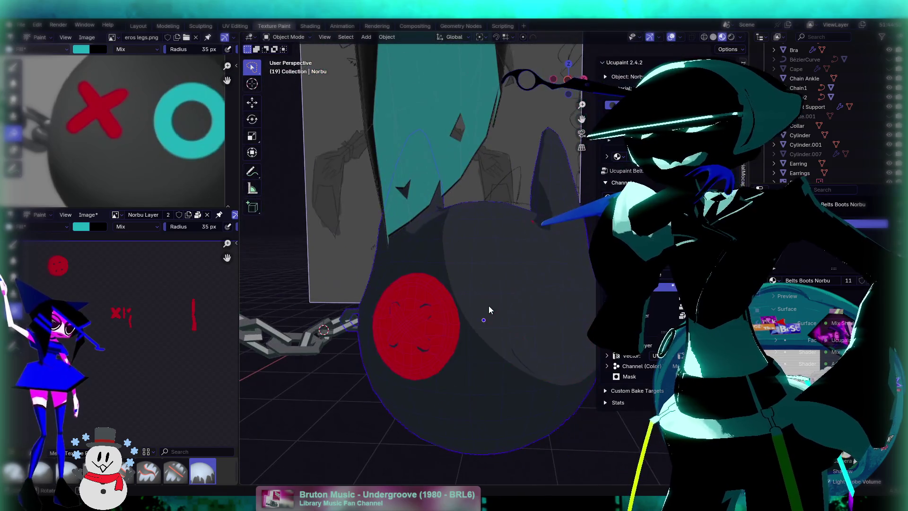
Step: Orbit around the ball head to face it front-on, then enter Edit Mode
scroll(449, 345, up, 3)
mouse_move(449, 345)
middle_down()
mouse_move(388, 341)
mouse_move(441, 311)
middle_up()
scroll(442, 311, down, 3)
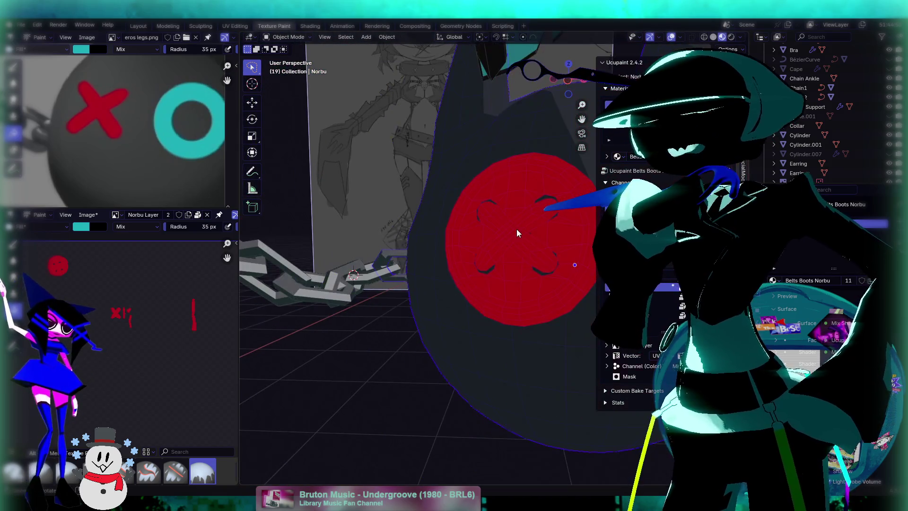
middle_drag(520, 225, 392, 265)
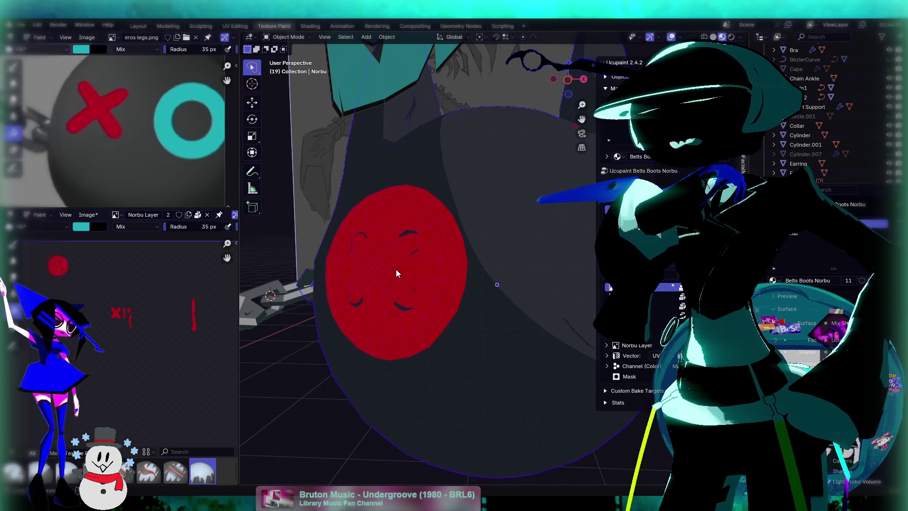
scroll(427, 309, down, 2)
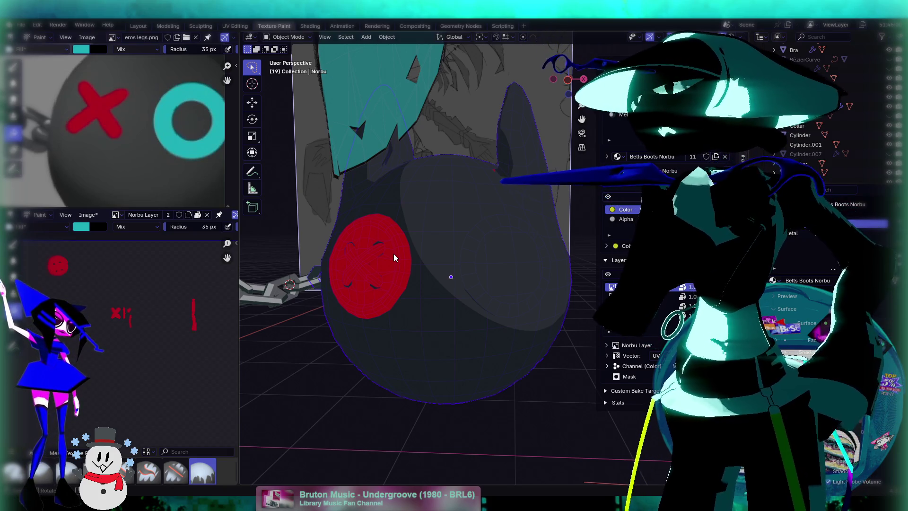
middle_drag(431, 257, 371, 268)
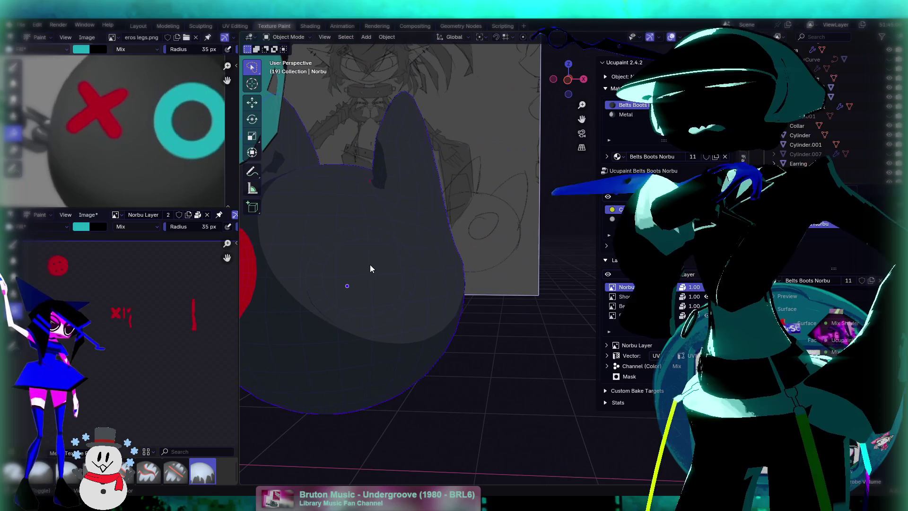
middle_drag(329, 316, 374, 282)
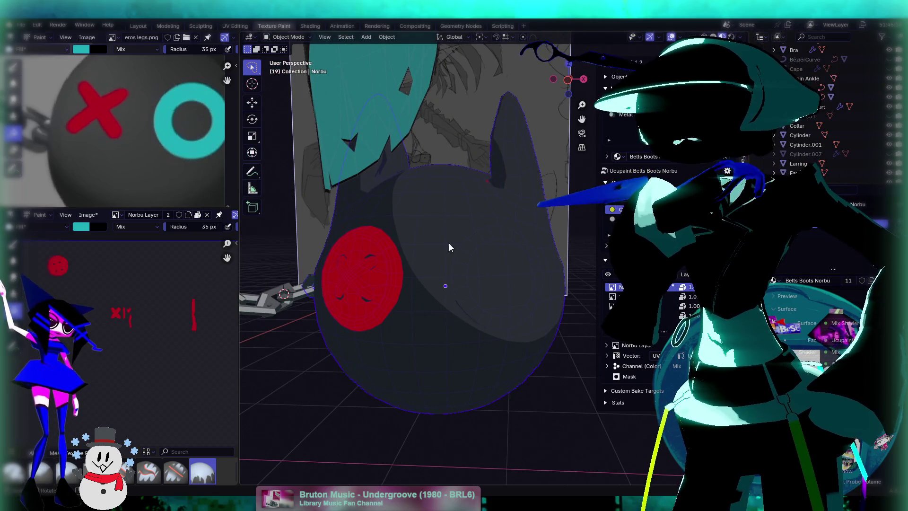
key(Tab)
Step: Select the linked ring faces and fill them teal in Texture Paint mode
click(465, 274)
key(ctrl+l)
click(284, 37)
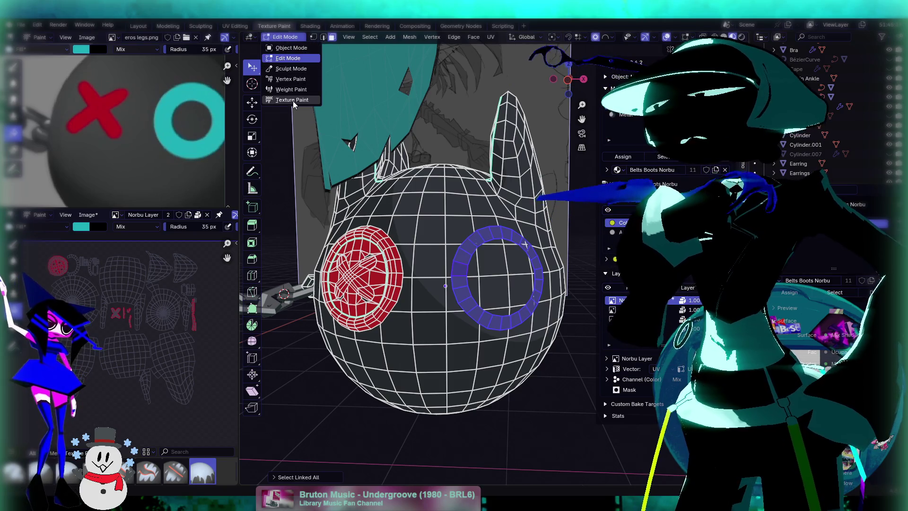
click(293, 100)
middle_drag(491, 222, 454, 229)
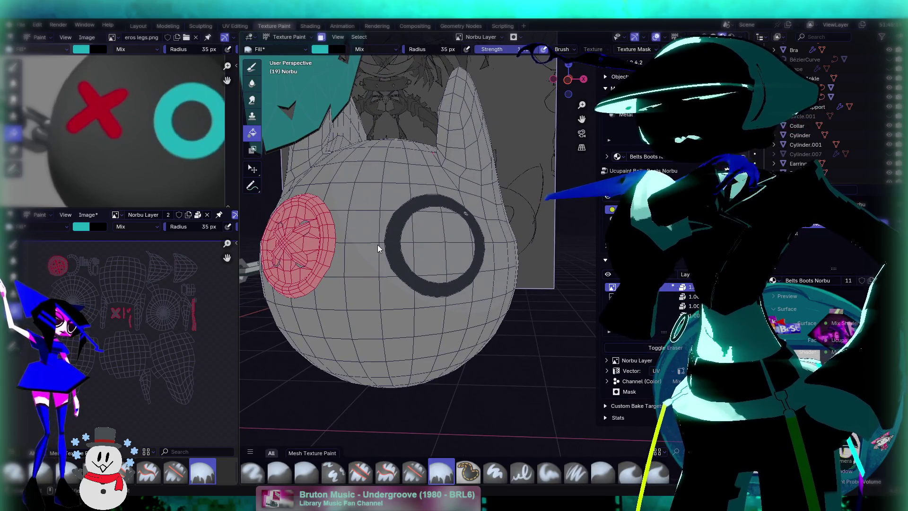
click(450, 306)
Step: Undo the teal ring fill and switch to the UV Editing workspace
scroll(104, 293, up, 5)
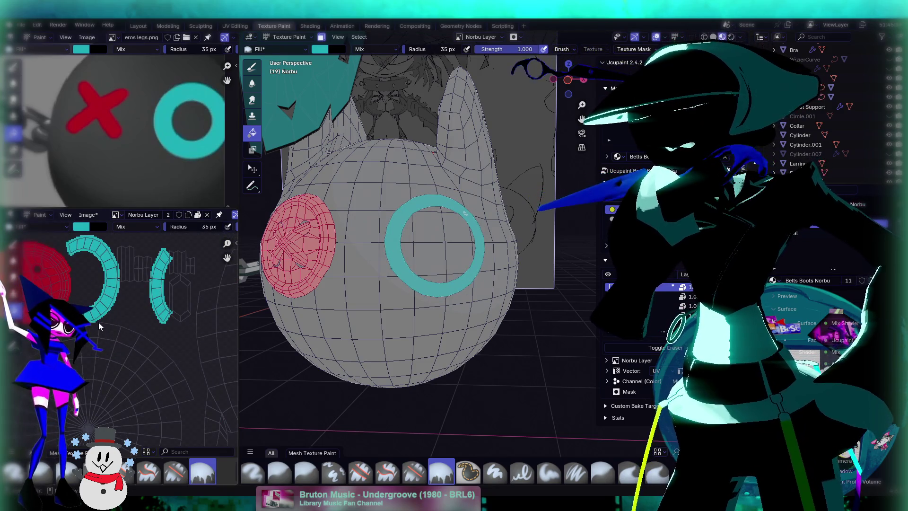
scroll(119, 297, up, 2)
scroll(119, 297, down, 1)
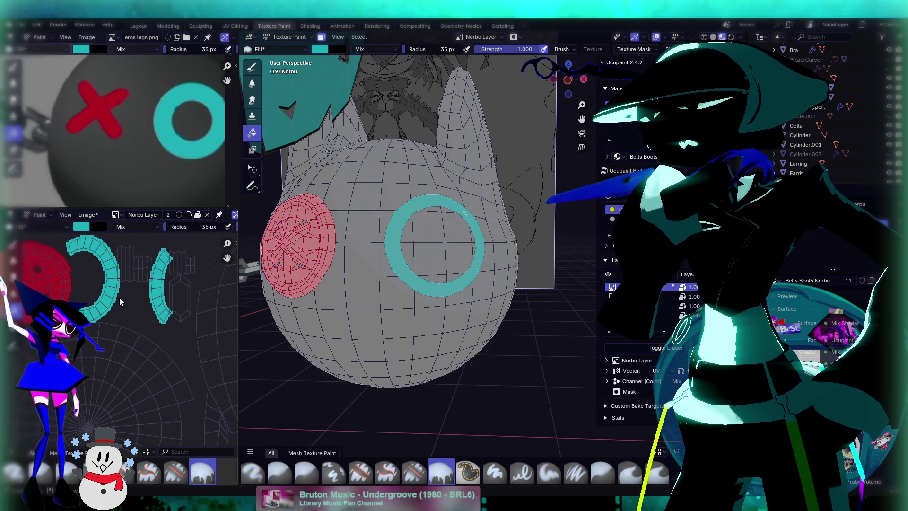
key(ctrl+z)
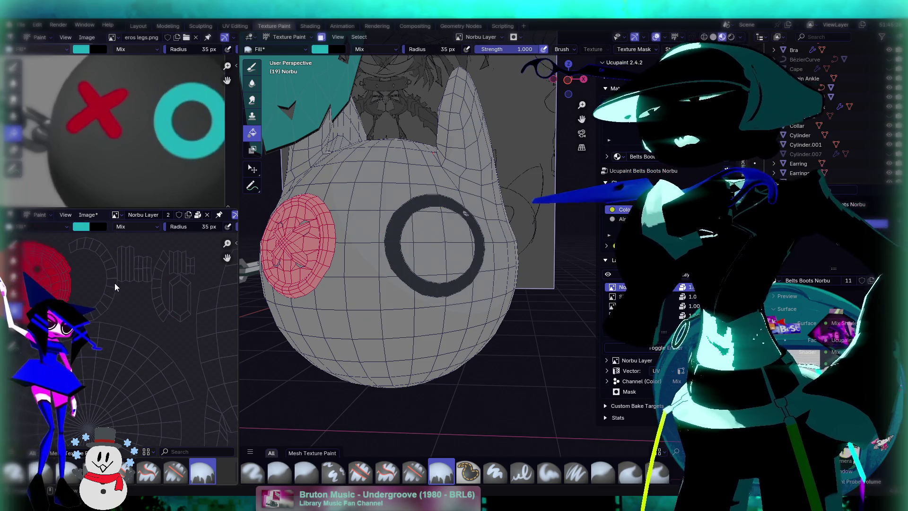
click(235, 26)
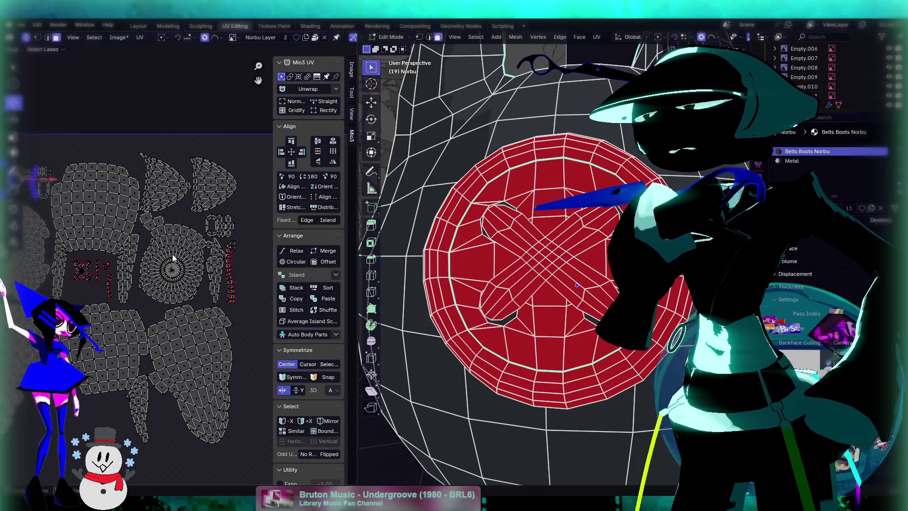
Step: Scale down the ring's UV islands in the UV editor
scroll(114, 232, up, 4)
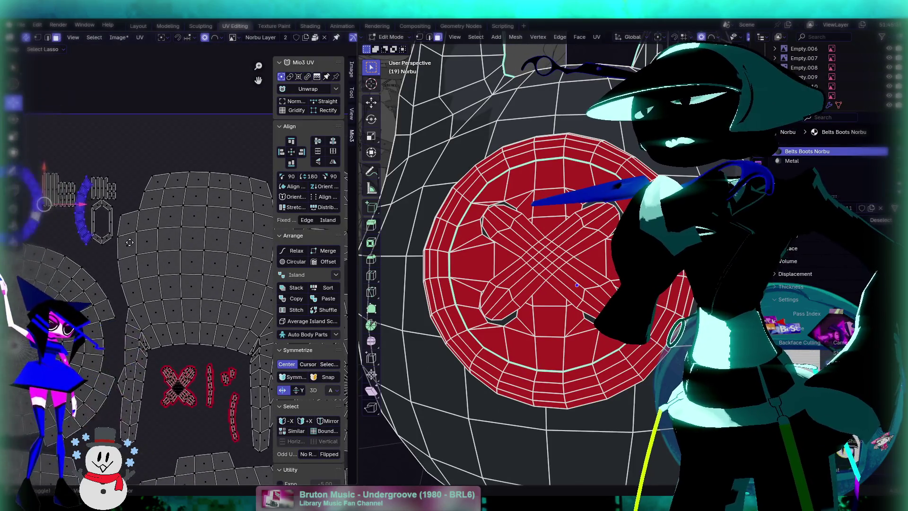
scroll(113, 228, down, 5)
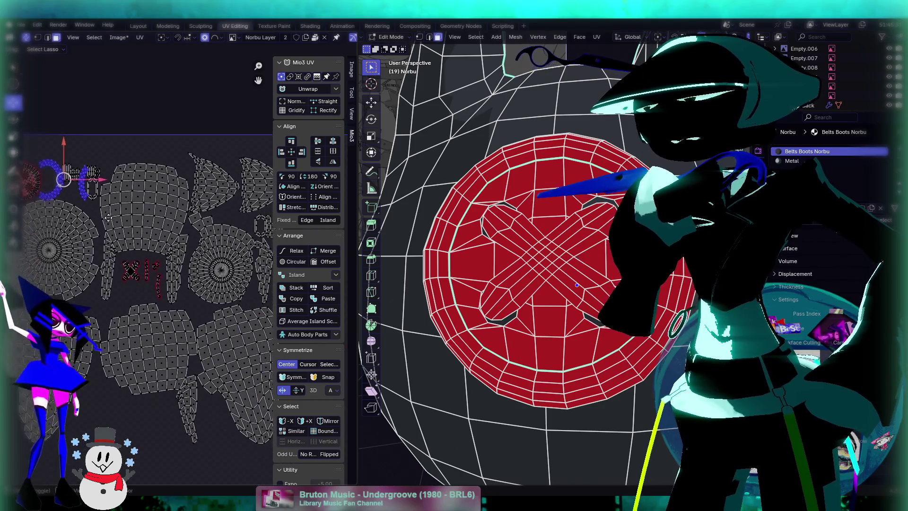
ctrl+scroll(115, 223, left, 1)
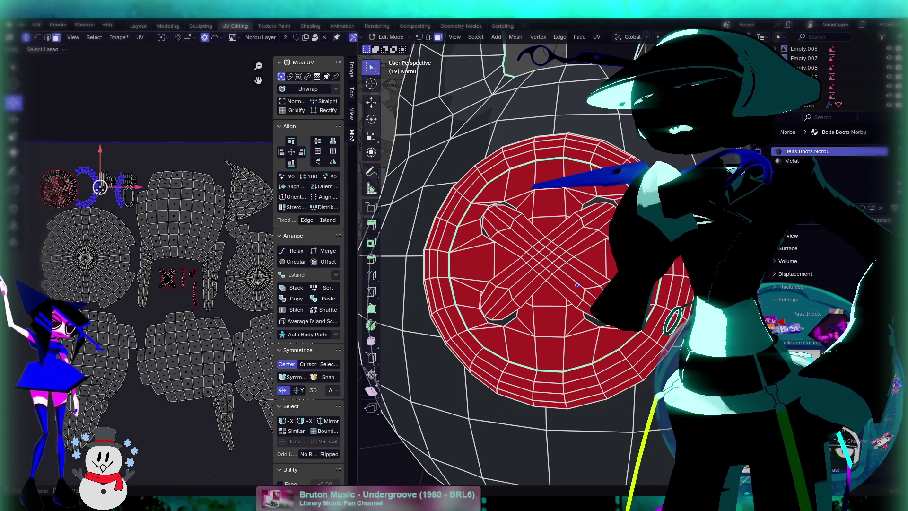
scroll(52, 137, up, 3)
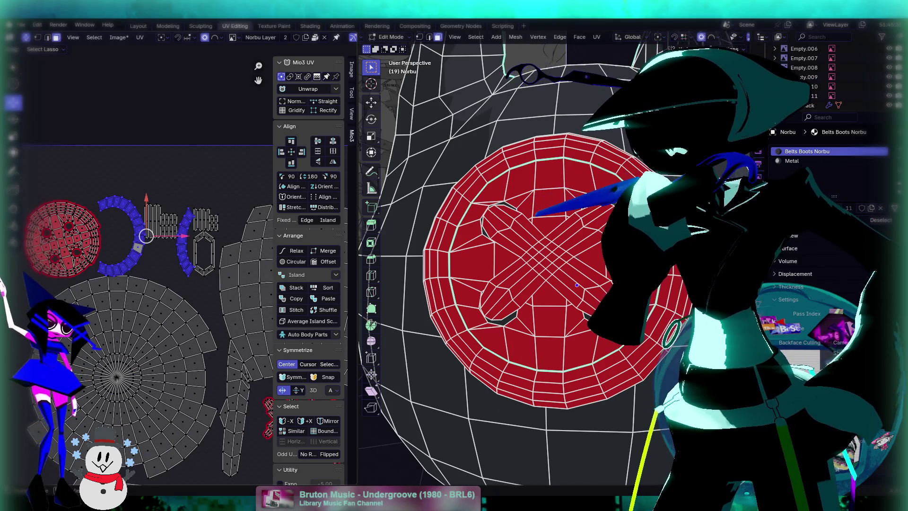
key(s)
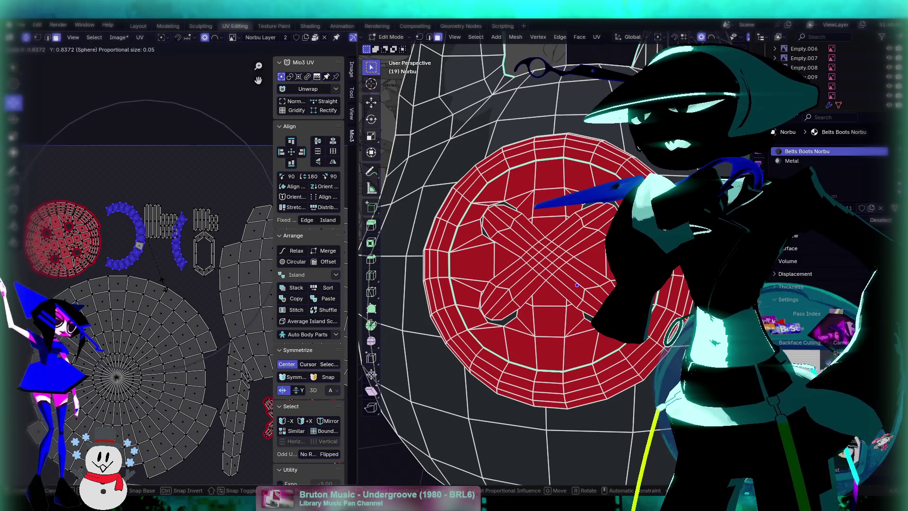
click(163, 284)
Step: Move the UV islands and reposition the stray linked UV strip
scroll(156, 245, up, 2)
key(g)
click(153, 215)
drag(175, 210, 174, 243)
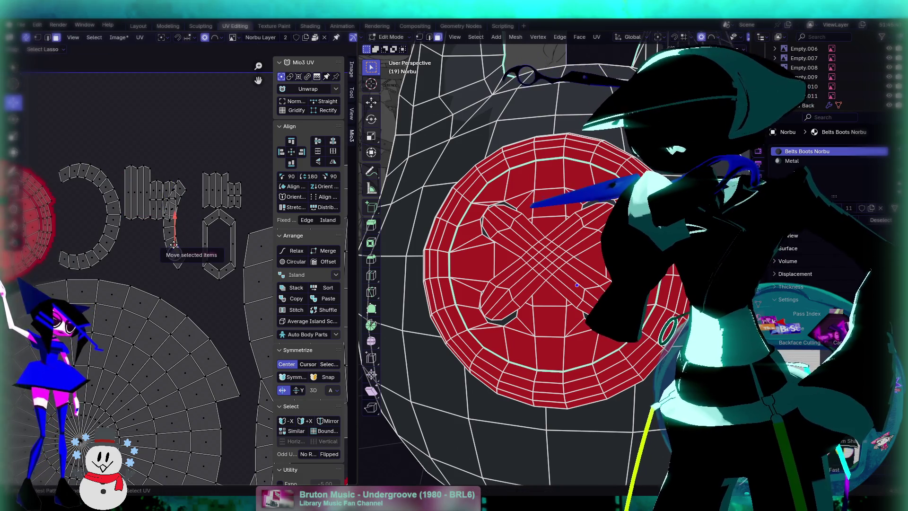
key(ctrl+l)
key(g)
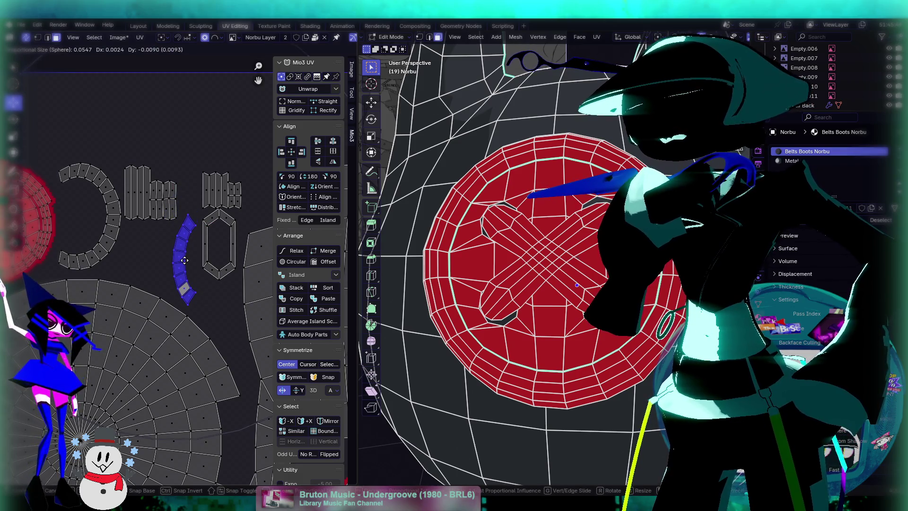
click(184, 260)
Step: Reselect the whole linked ring in Edit Mode and switch to the Texture Paint workspace
key(a)
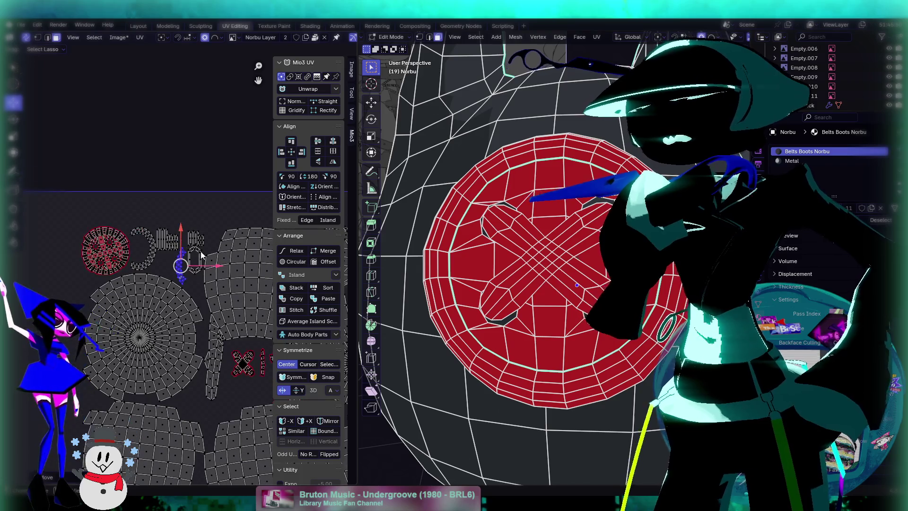
key(Tab)
scroll(552, 306, down, 3)
mouse_move(552, 307)
middle_down()
mouse_move(589, 299)
mouse_move(520, 293)
mouse_move(537, 184)
middle_up()
key(Tab)
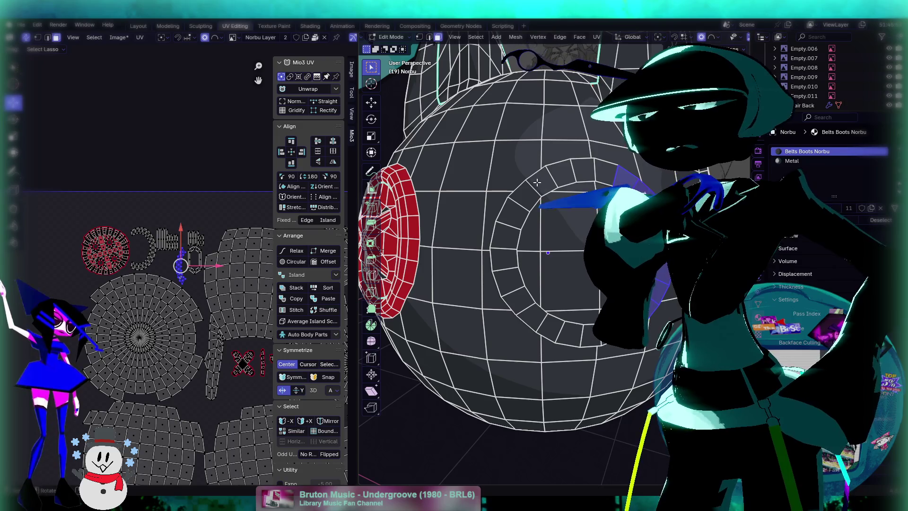
click(537, 182)
key(ctrl+l)
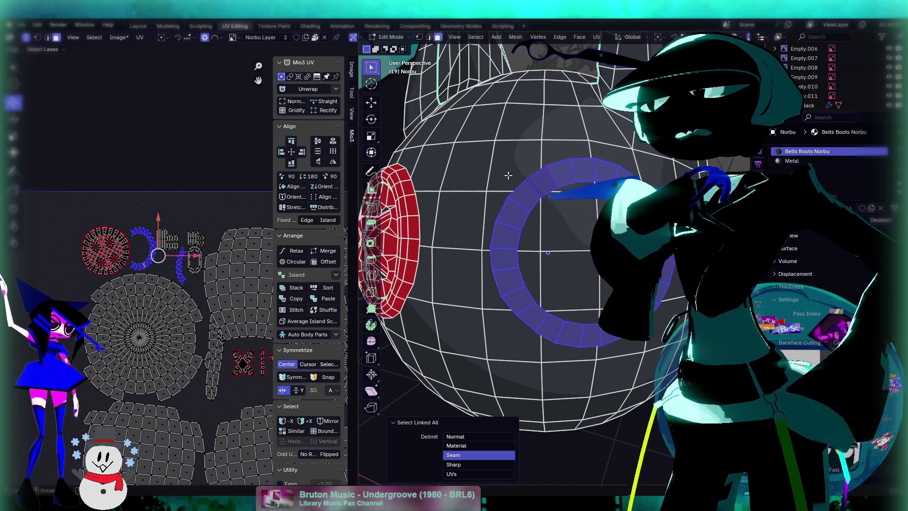
click(274, 26)
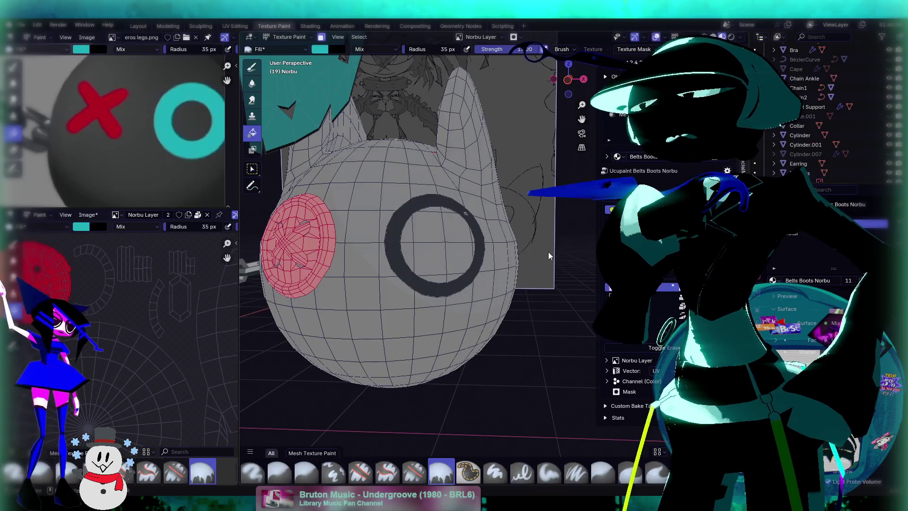
Step: Fill the ring teal and orbit to face the teal ring
click(479, 229)
middle_drag(510, 265, 478, 291)
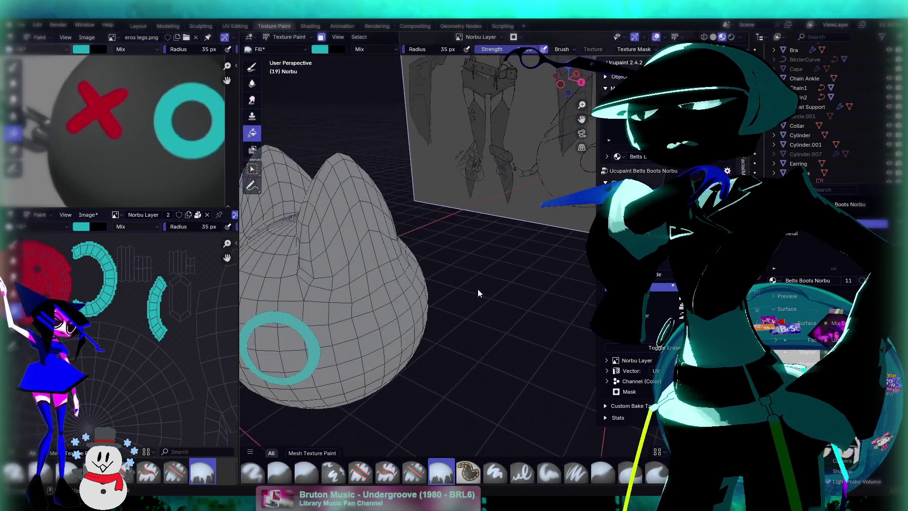
mouse_move(280, 347)
middle_down()
mouse_move(347, 330)
mouse_move(265, 328)
mouse_move(403, 348)
middle_up()
scroll(485, 321, up, 5)
scroll(485, 322, down, 10)
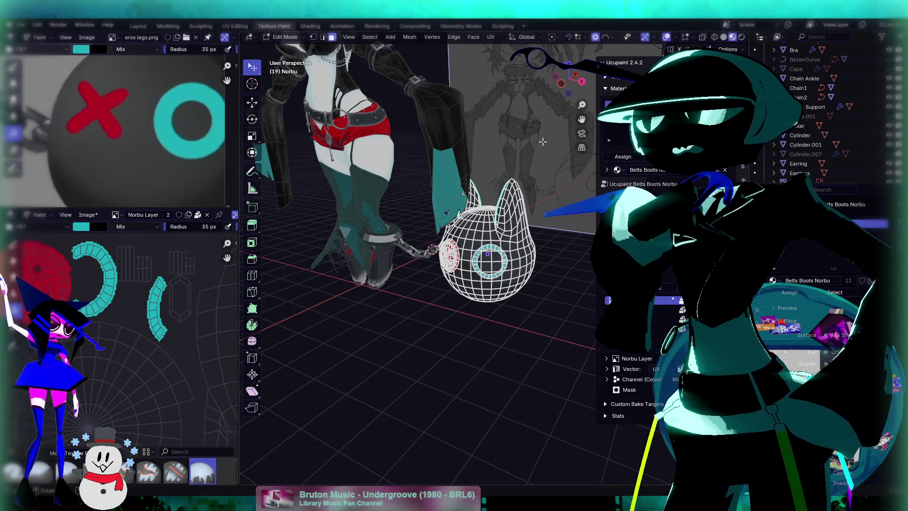
Step: Return to Object Mode and orbit in for a close view of the cat-head ball
click(287, 37)
click(284, 48)
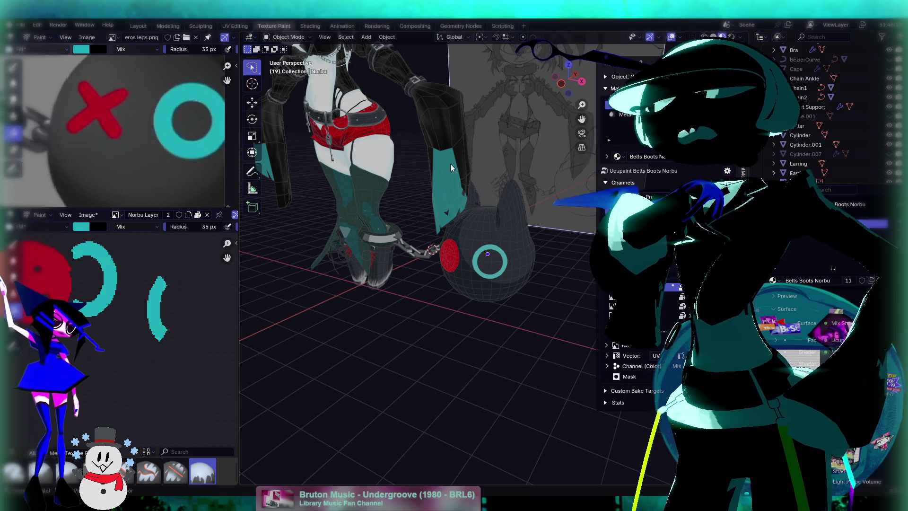
middle_drag(450, 163, 441, 201)
scroll(453, 245, up, 5)
mouse_move(453, 246)
middle_down()
mouse_move(478, 262)
mouse_move(532, 213)
middle_up()
scroll(532, 212, down, 5)
scroll(520, 219, up, 5)
mouse_move(484, 268)
middle_down()
mouse_move(546, 286)
mouse_move(517, 292)
mouse_move(434, 272)
middle_up()
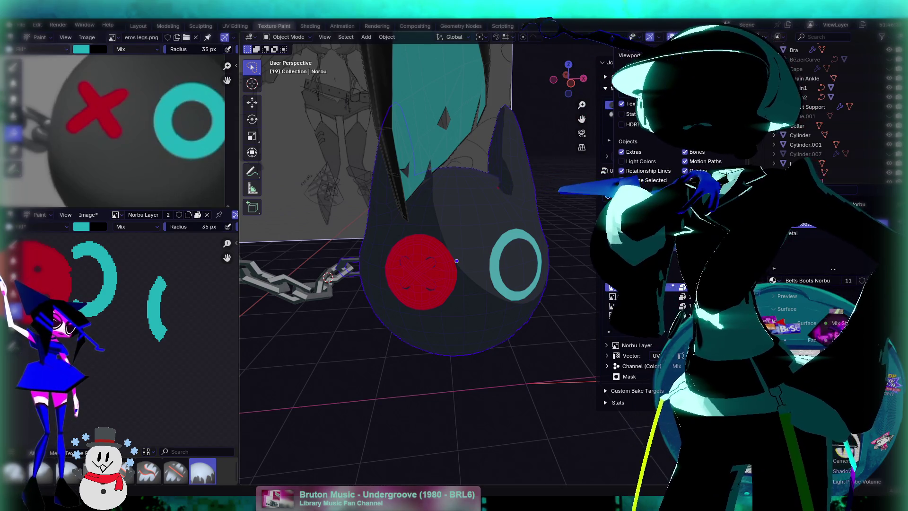
Step: Select all linked red button faces in Edit Mode, view from the front, and switch to Texture Paint
mouse_move(348, 314)
middle_down()
mouse_move(385, 334)
mouse_move(405, 299)
middle_up()
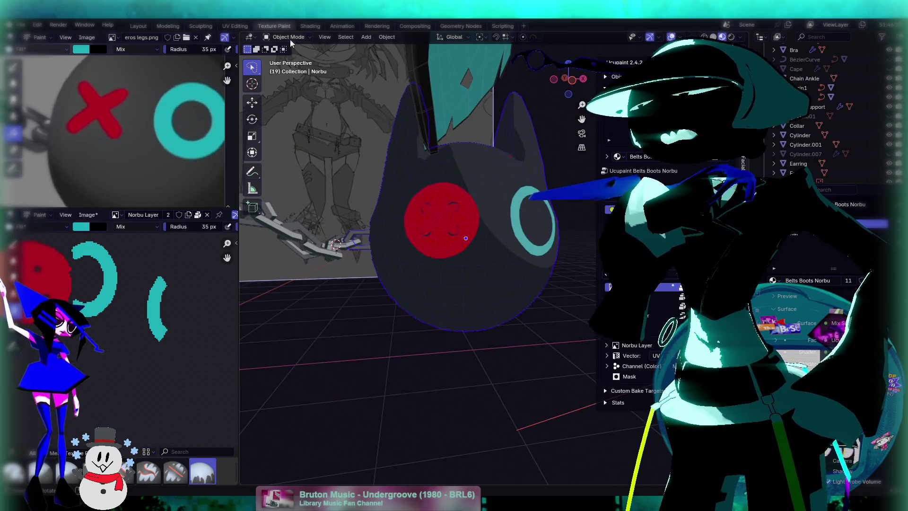
key(Tab)
scroll(456, 221, up, 4)
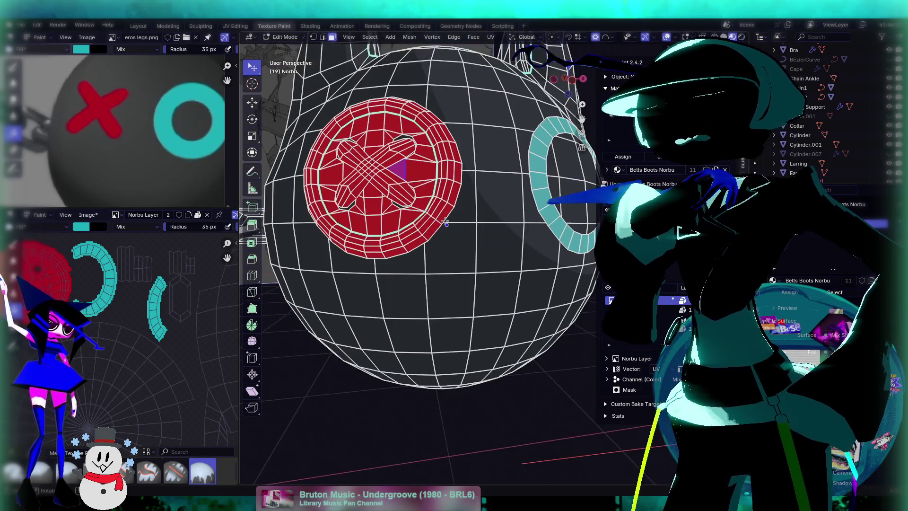
key(ctrl+l)
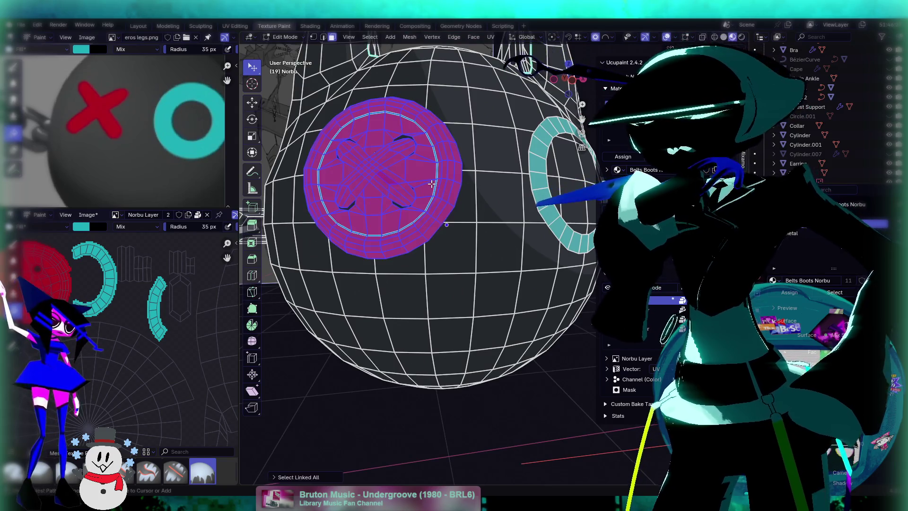
scroll(413, 206, down, 2)
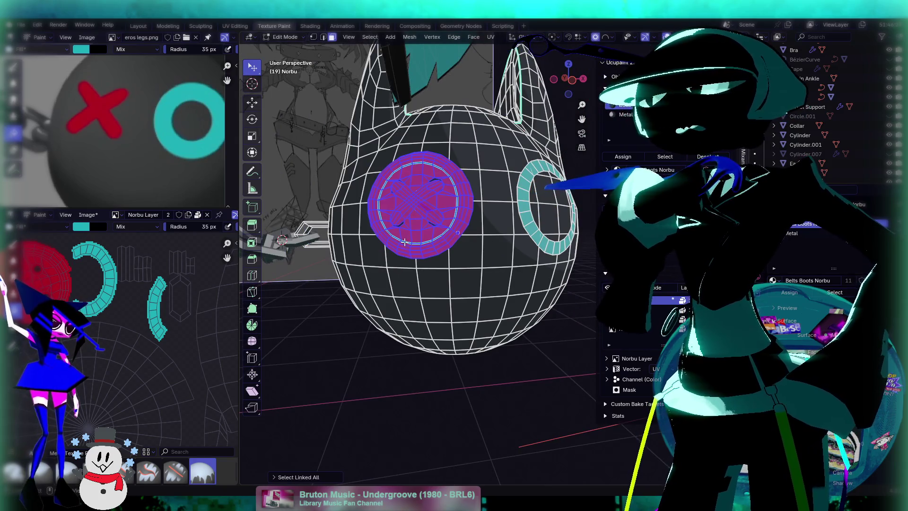
key(KP_1)
click(286, 37)
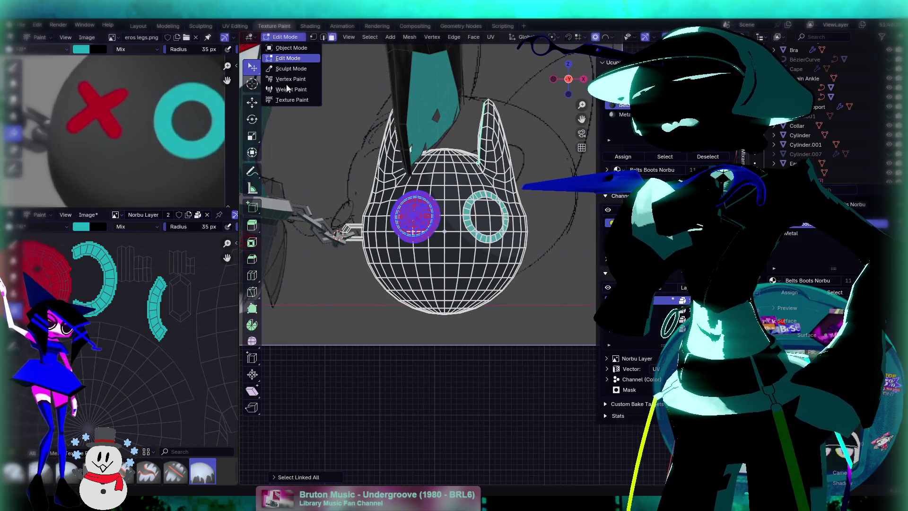
click(287, 96)
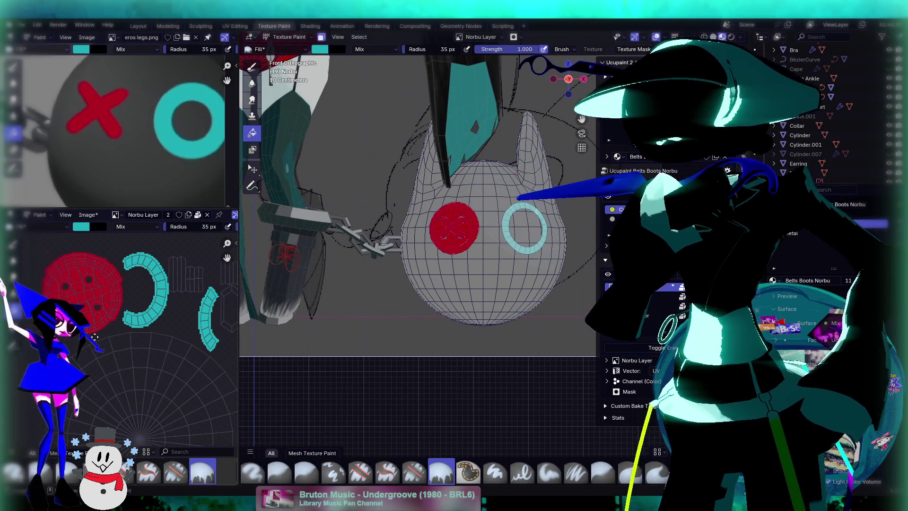
Step: Zoom in on the red disc and pick the Paint Soft brush with a 124 px radius
scroll(411, 242, up, 4)
middle_drag(421, 256, 476, 312)
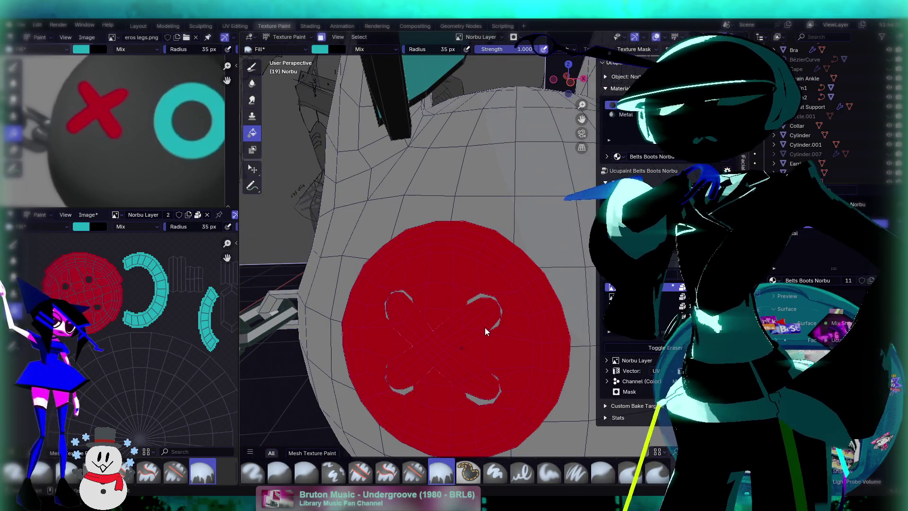
scroll(484, 327, up, 3)
mouse_move(493, 332)
middle_down()
mouse_move(490, 292)
mouse_move(425, 292)
middle_up()
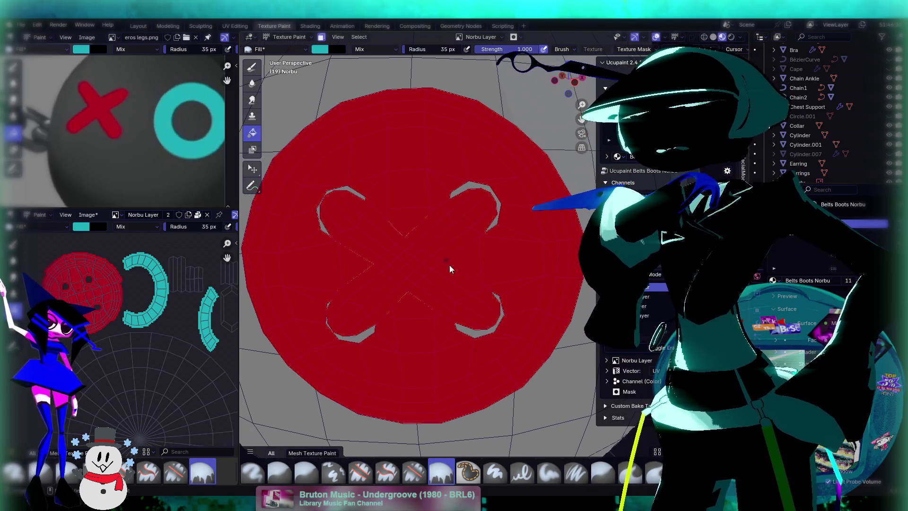
scroll(445, 273, up, 2)
click(252, 68)
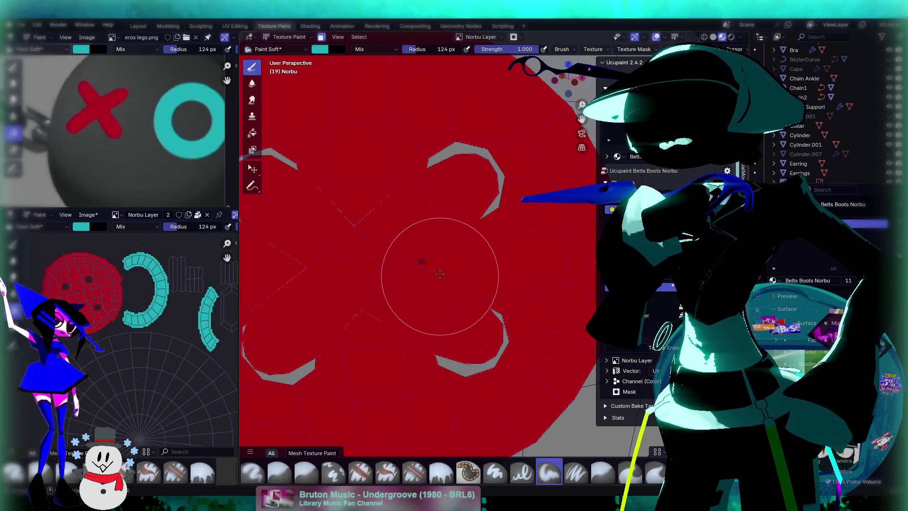
key(f)
click(389, 251)
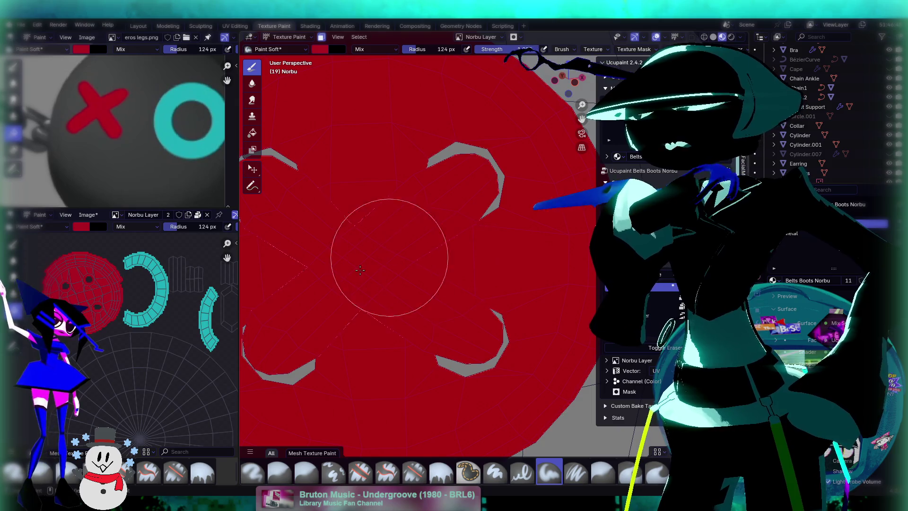
Step: Switch to the Paint Hard Pressure brush (35 px) and open the brush colour settings
scroll(484, 270, down, 2)
mouse_move(468, 265)
middle_down()
mouse_move(435, 263)
mouse_move(393, 306)
mouse_move(335, 243)
middle_up()
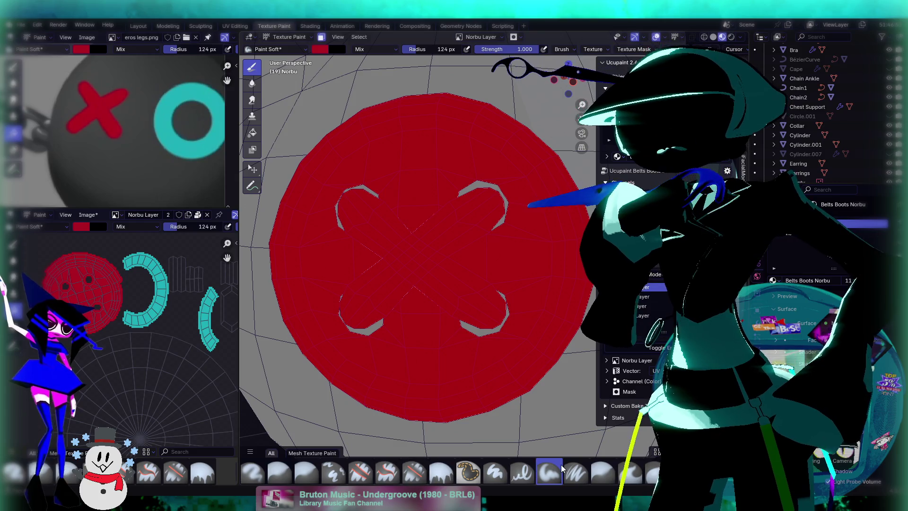
click(519, 470)
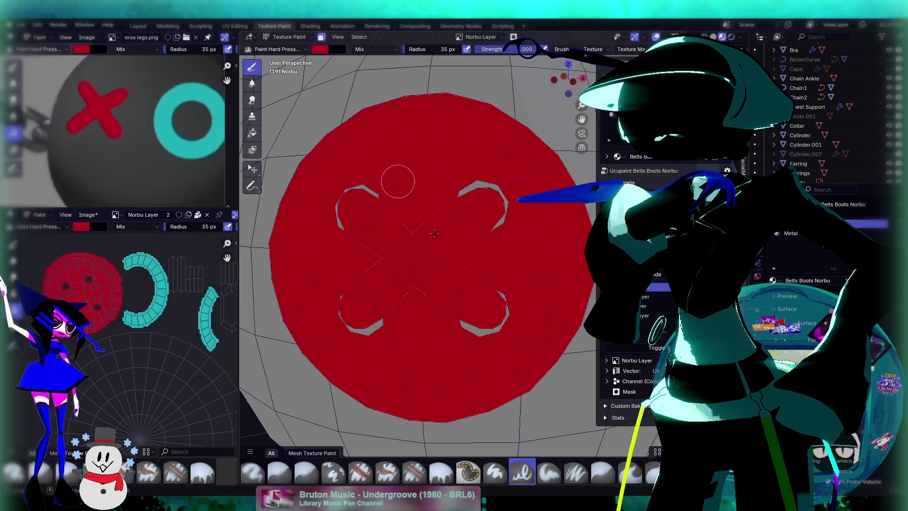
click(317, 49)
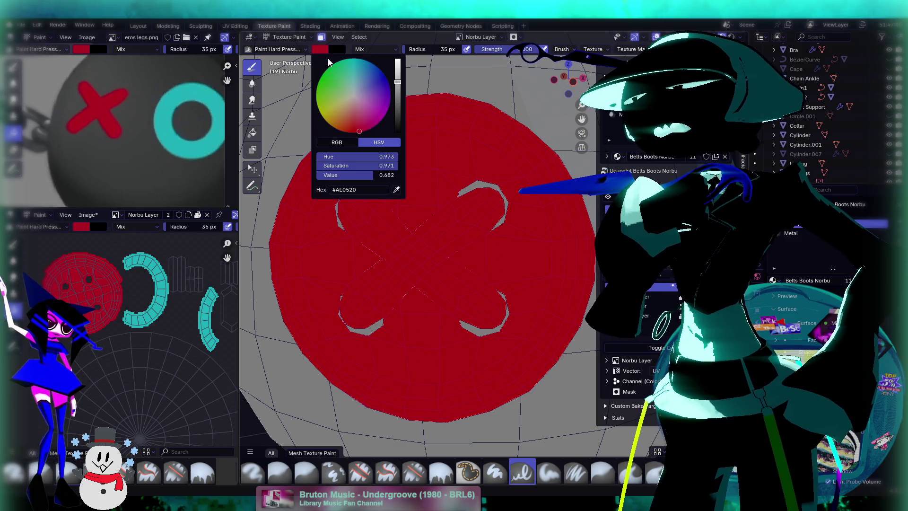
Step: Set the brush colour Value to 0 for black and try dark strokes across the disc, undoing each
drag(392, 100, 388, 239)
key(ctrl+z)
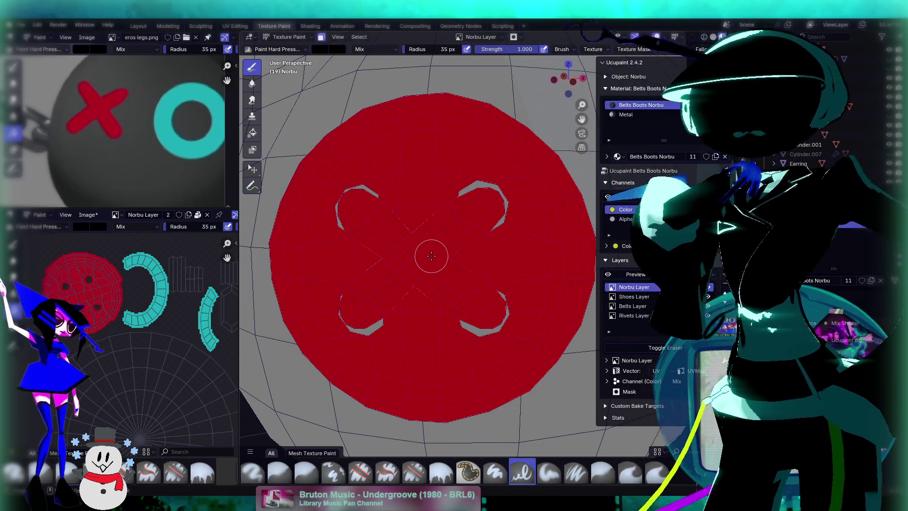
mouse_move(455, 152)
middle_down()
mouse_move(416, 174)
mouse_move(476, 226)
middle_up()
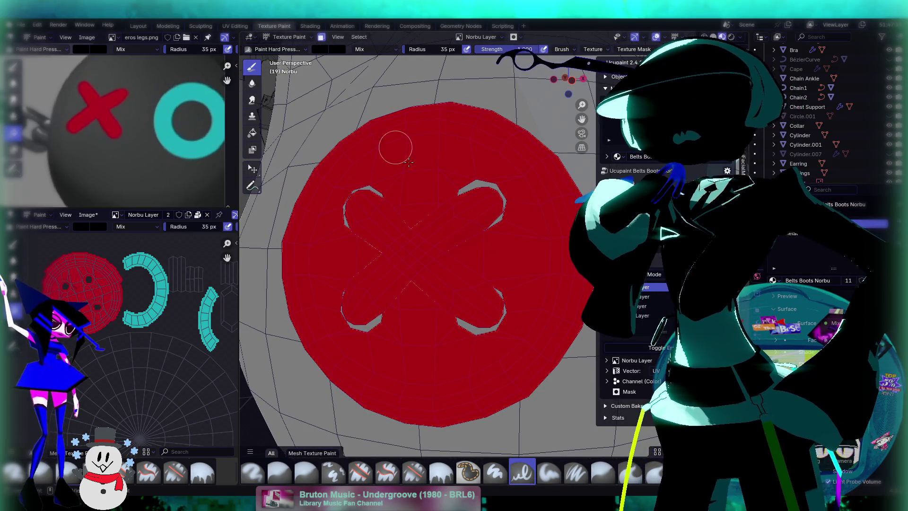
drag(437, 254, 541, 202)
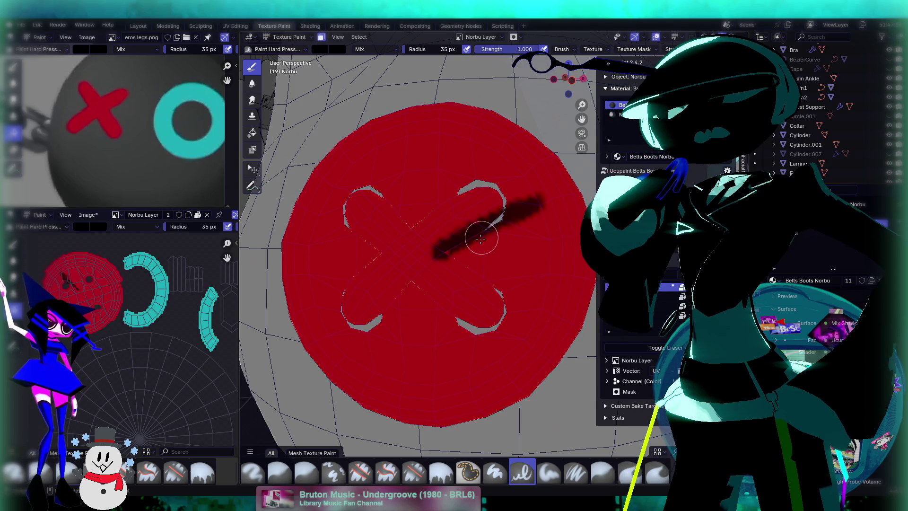
key(ctrl+z)
drag(432, 257, 487, 213)
key(ctrl+z)
Step: Undo a fainter test stroke and orbit the ball to show the cyan ring
drag(430, 253, 452, 246)
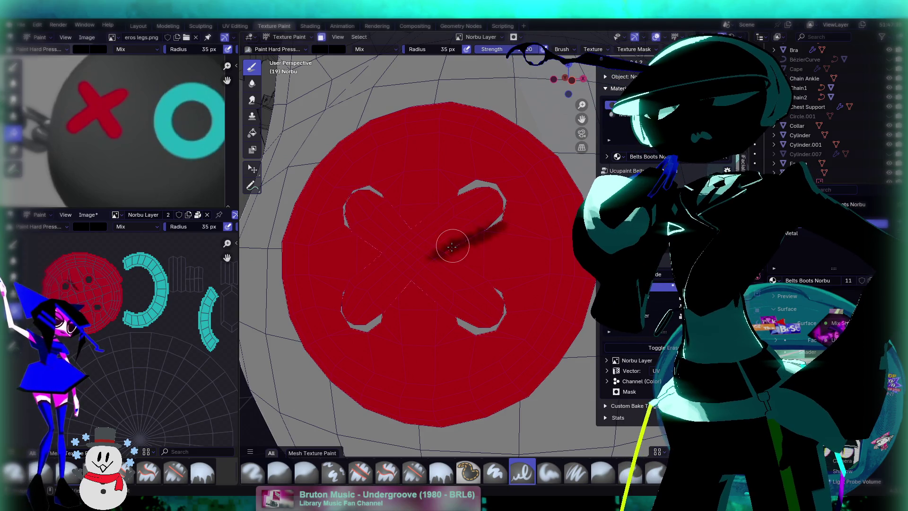
middle_drag(518, 223, 511, 236)
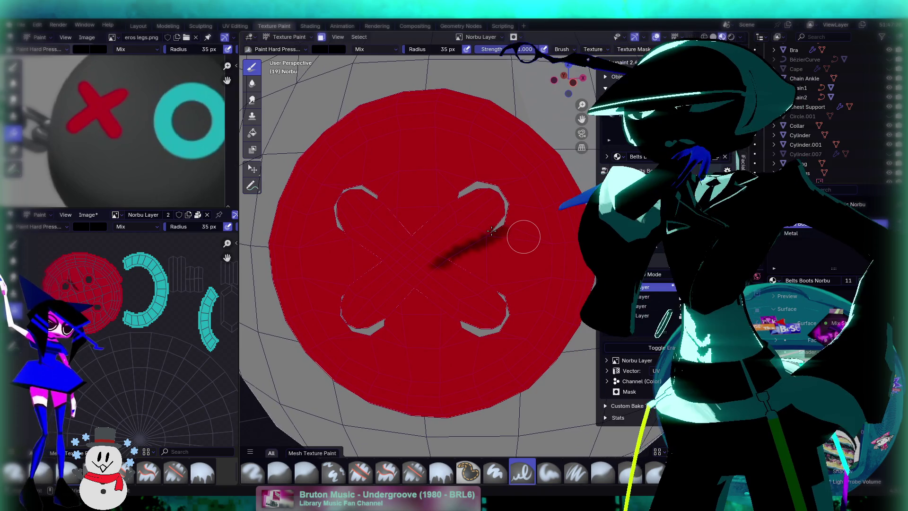
key(ctrl+z)
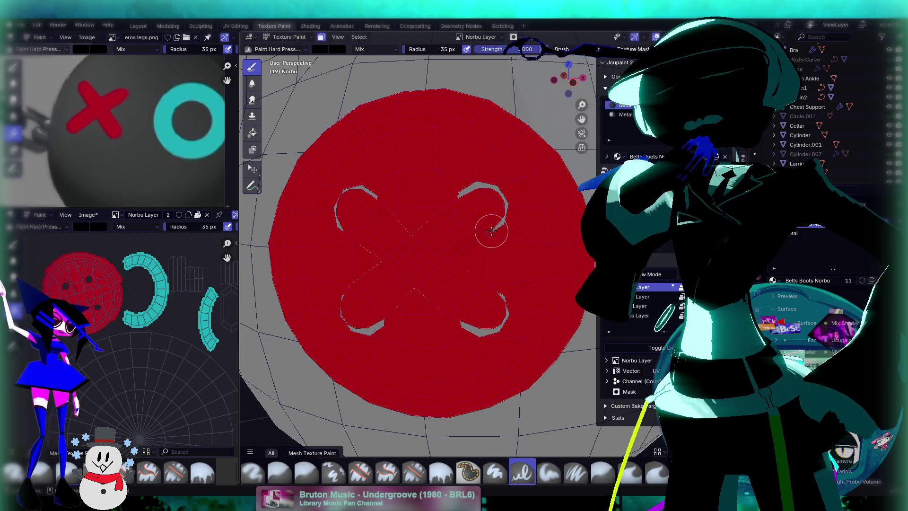
scroll(491, 231, down, 5)
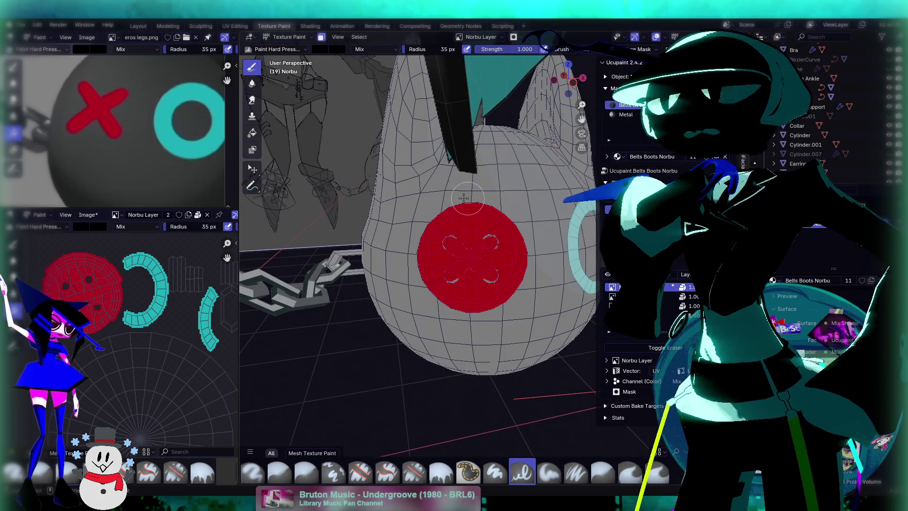
middle_drag(400, 209, 491, 263)
scroll(132, 345, down, 5)
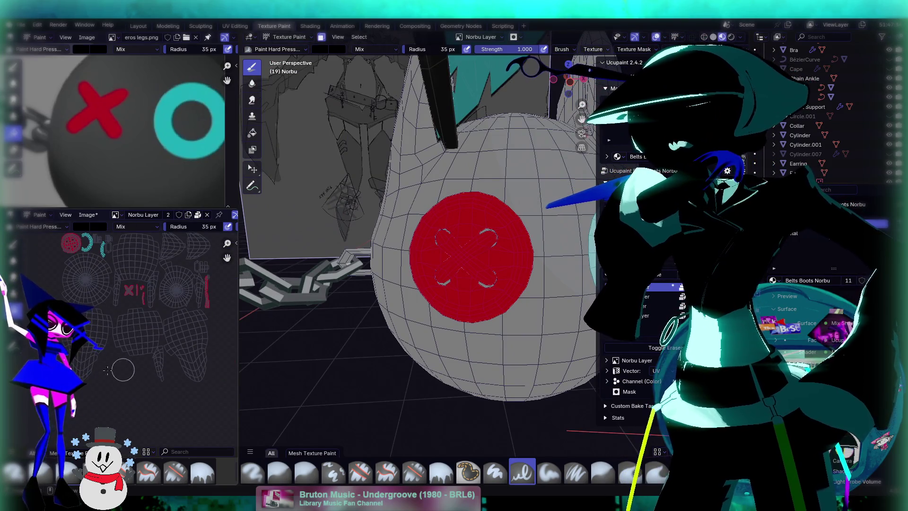
middle_drag(242, 332, 141, 330)
scroll(123, 329, down, 2)
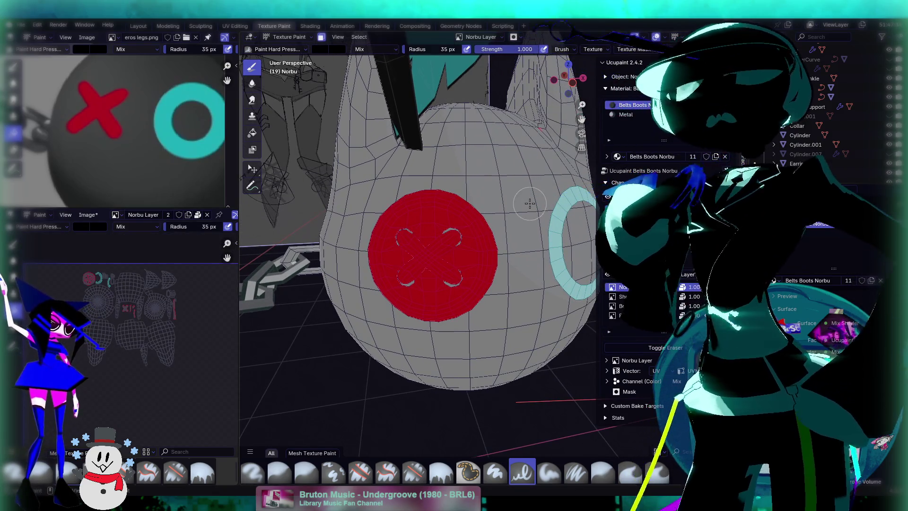
mouse_move(583, 211)
middle_down()
mouse_move(549, 202)
mouse_move(473, 234)
middle_up()
scroll(452, 244, up, 2)
click(288, 39)
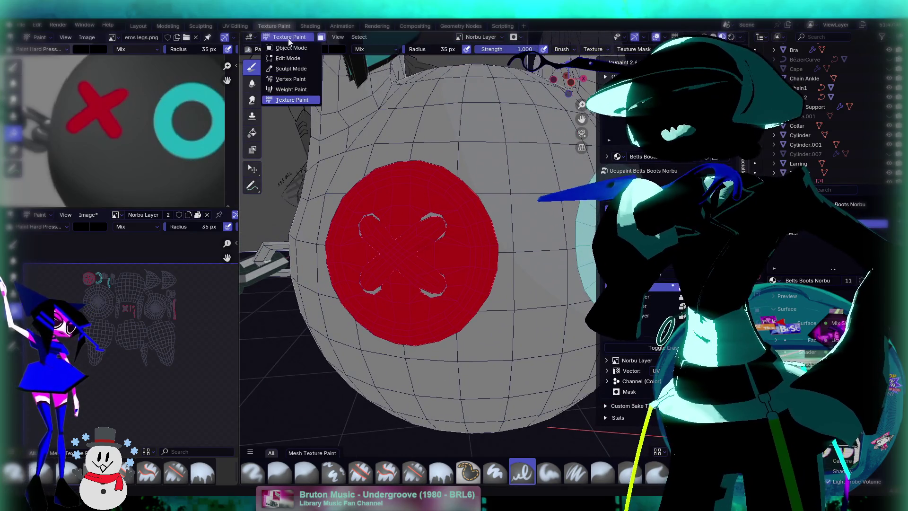
click(286, 48)
click(416, 202)
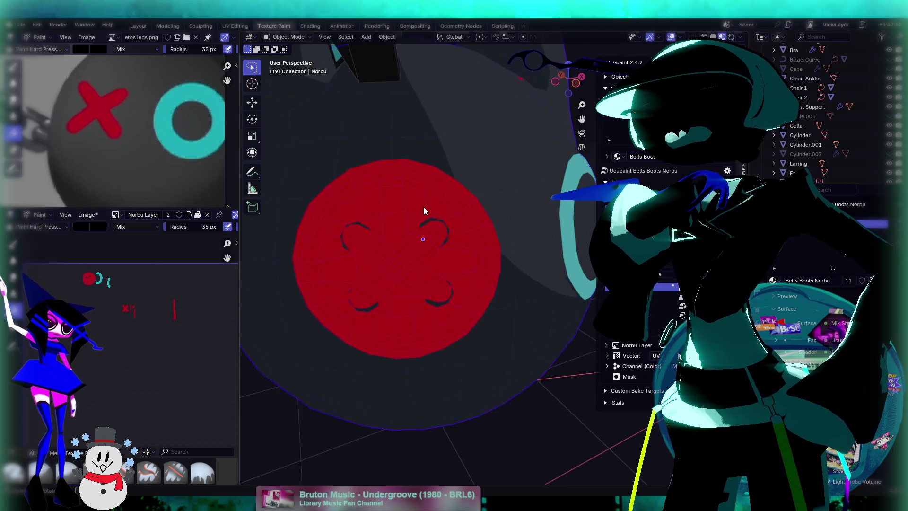
key(Tab)
scroll(97, 315, up, 2)
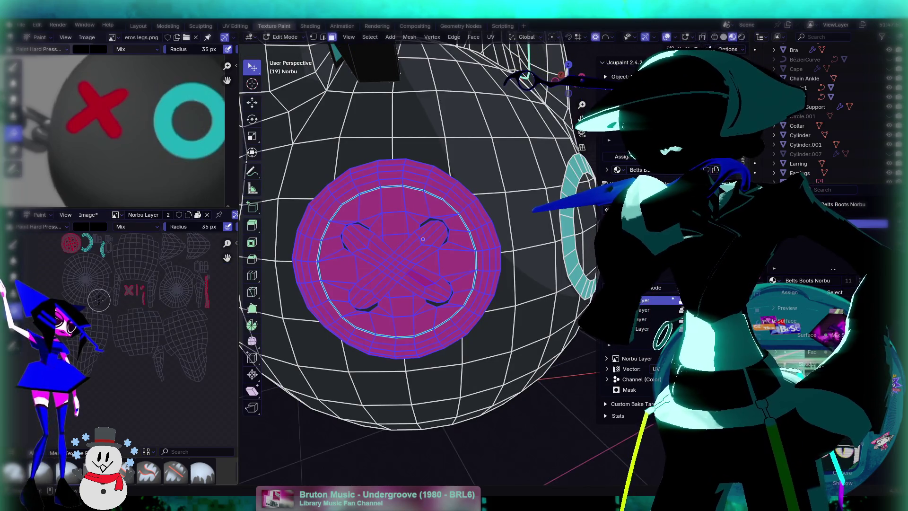
key(Tab)
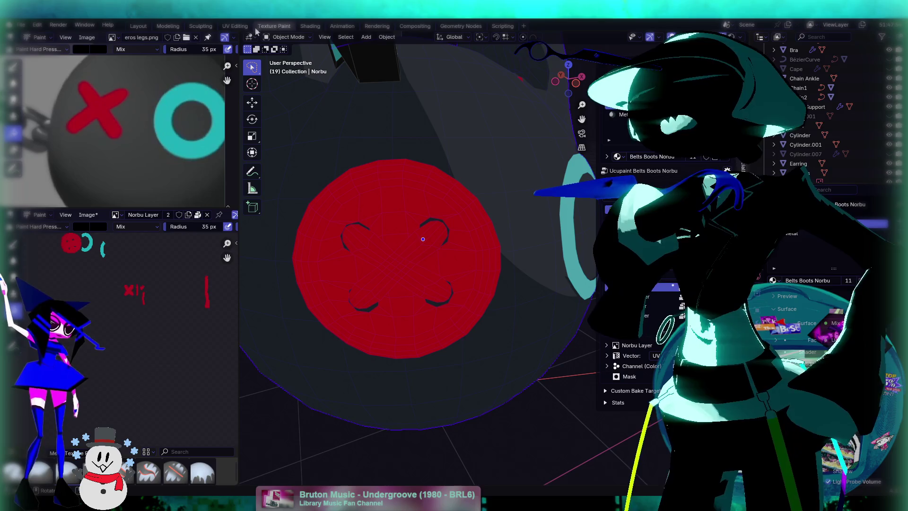
click(235, 26)
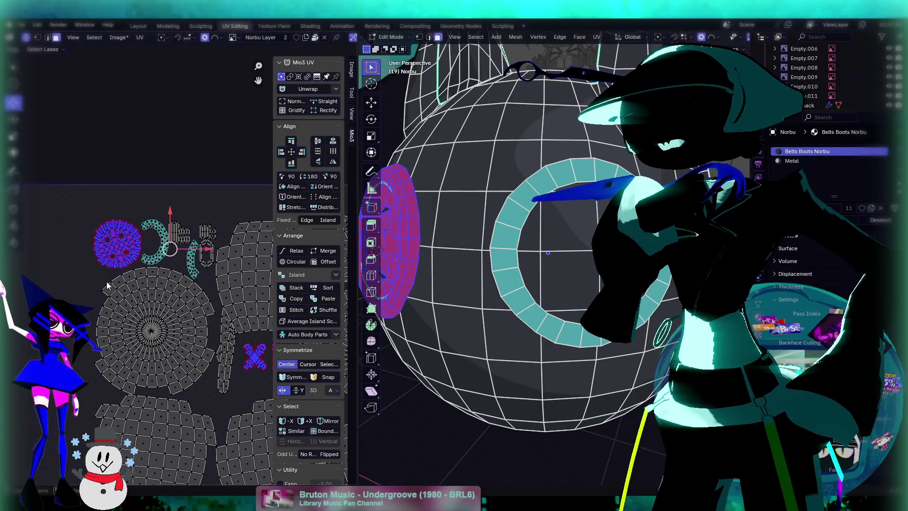
key(ctrl+p)
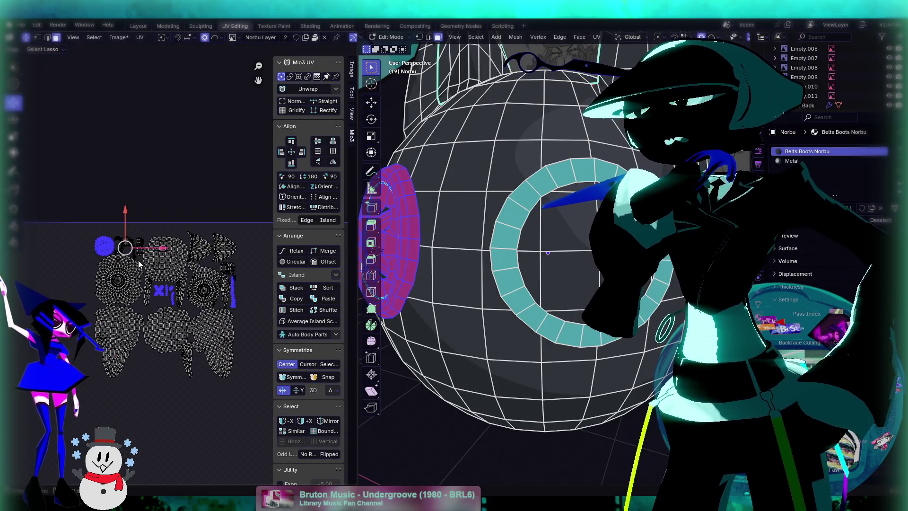
click(275, 26)
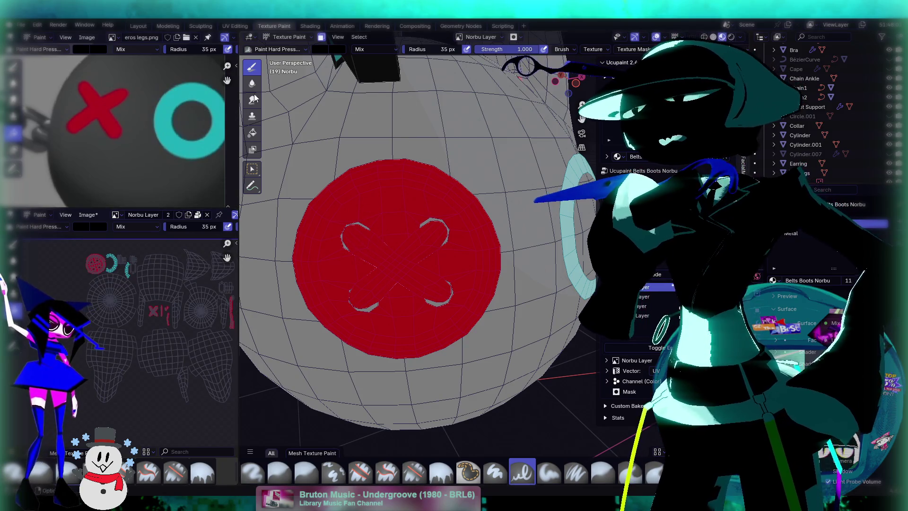
Step: Paint black around the button's UV island, then undo it
scroll(398, 157, down, 2)
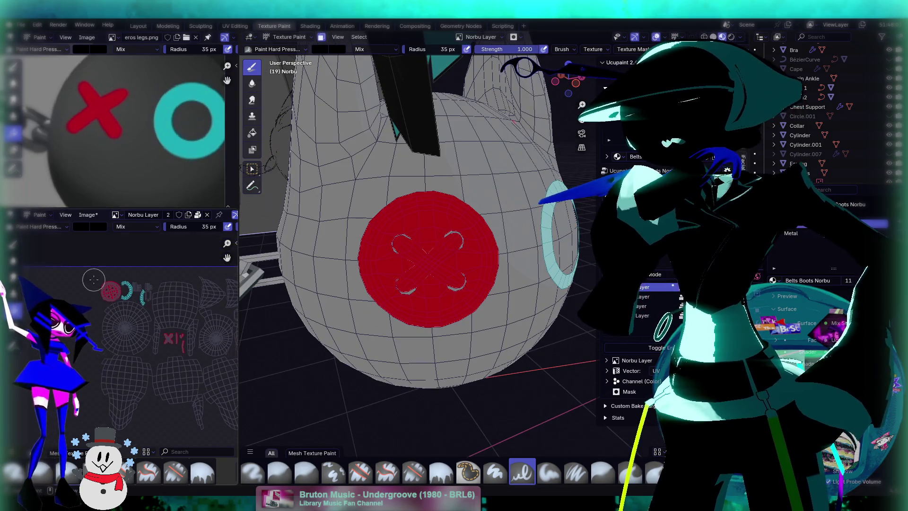
middle_drag(98, 274, 132, 318)
mouse_move(132, 318)
mouse_down()
mouse_move(126, 294)
mouse_move(127, 331)
mouse_up()
key(ctrl+z)
key(ctrl+z)
key(ctrl+z)
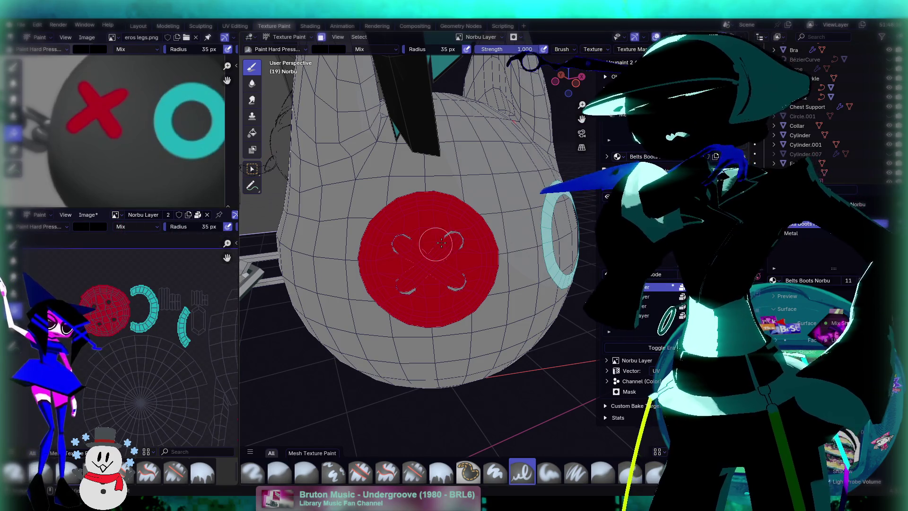
Step: Toggle the Eraser, erase the red disc with a large brush, then shrink the radius to 11 px
click(653, 349)
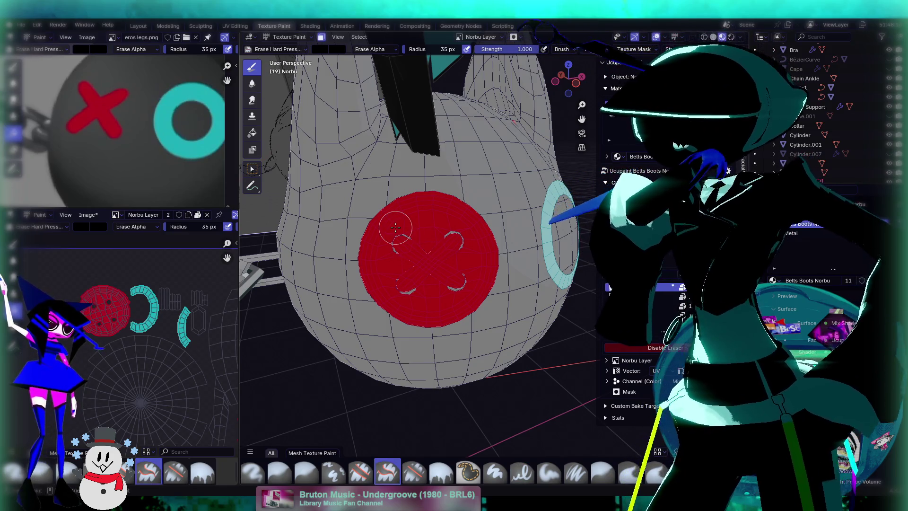
key(f)
click(407, 316)
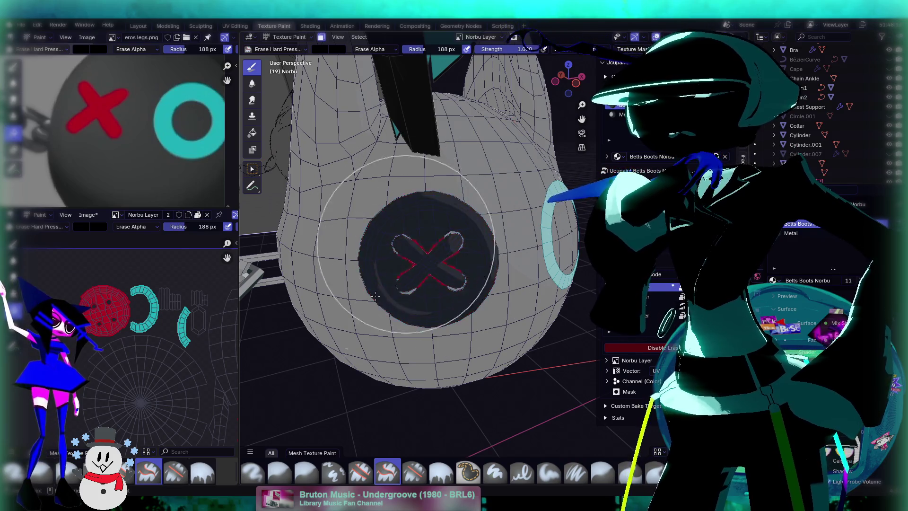
mouse_move(408, 316)
mouse_down()
mouse_move(401, 347)
mouse_move(416, 265)
mouse_up()
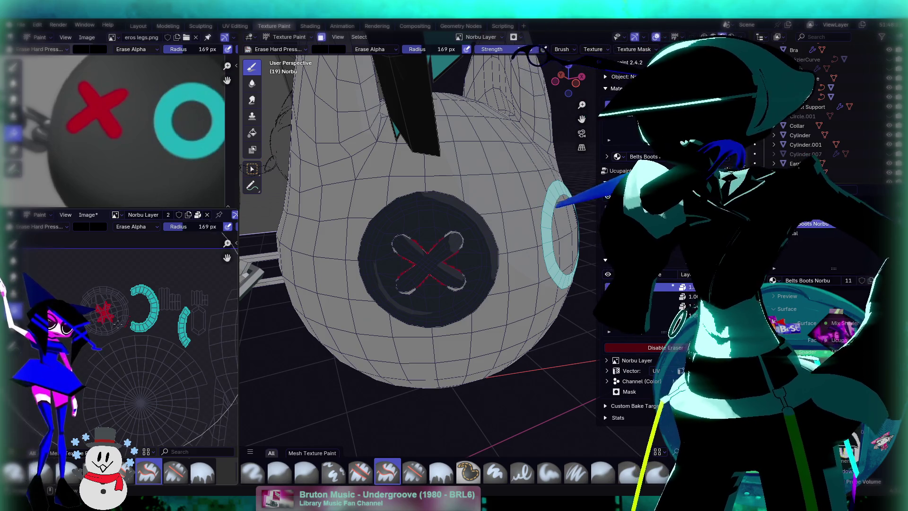
click(100, 311)
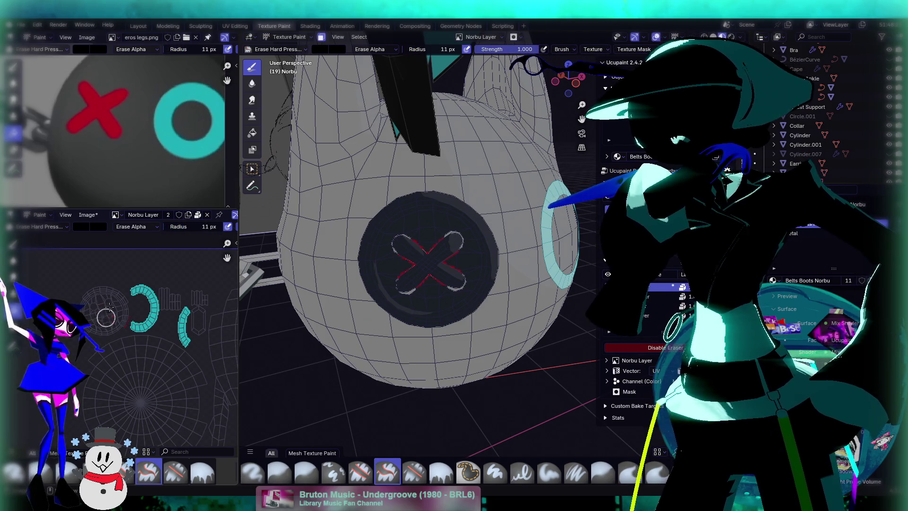
Step: Snap to a side view, switch to the UV Editing workspace, and orbit so the button faces the camera
scroll(102, 317, up, 6)
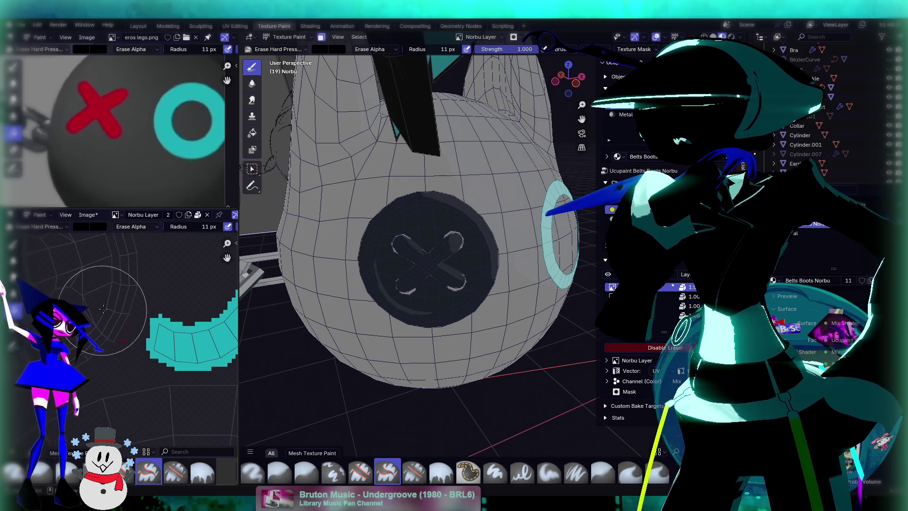
scroll(140, 303, down, 5)
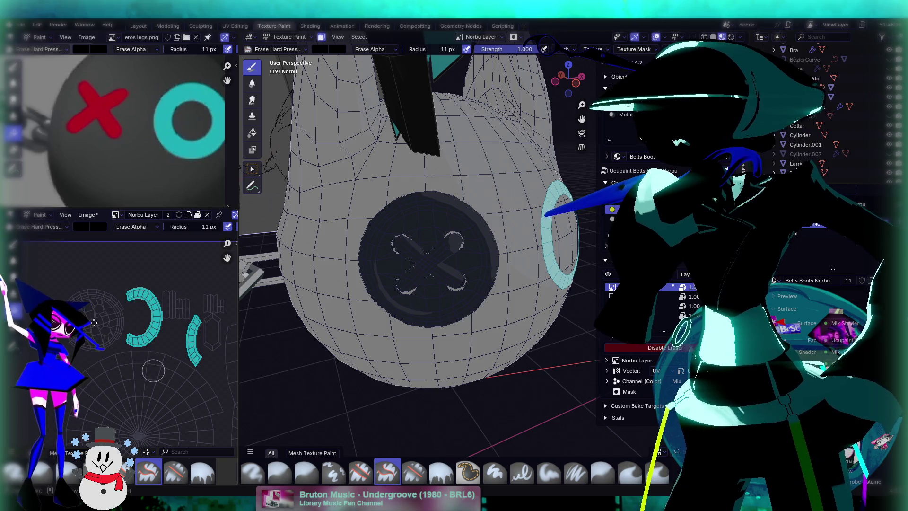
scroll(153, 371, up, 3)
scroll(84, 303, up, 3)
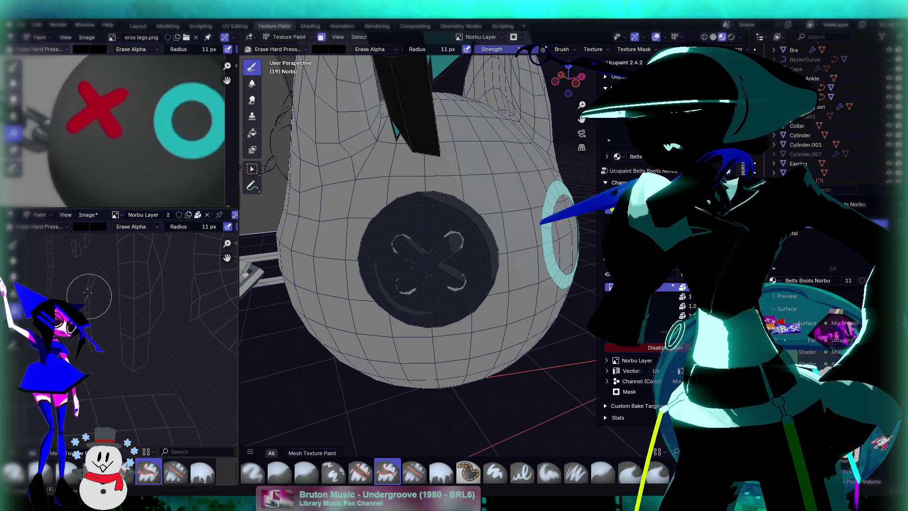
scroll(146, 343, down, 4)
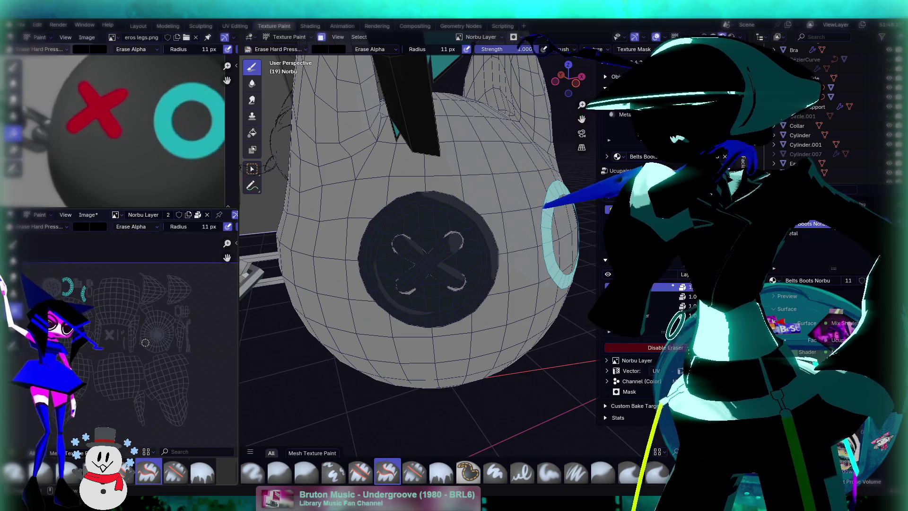
middle_drag(146, 342, 199, 335)
key(ctrl+KP_3)
middle_drag(437, 273, 457, 278)
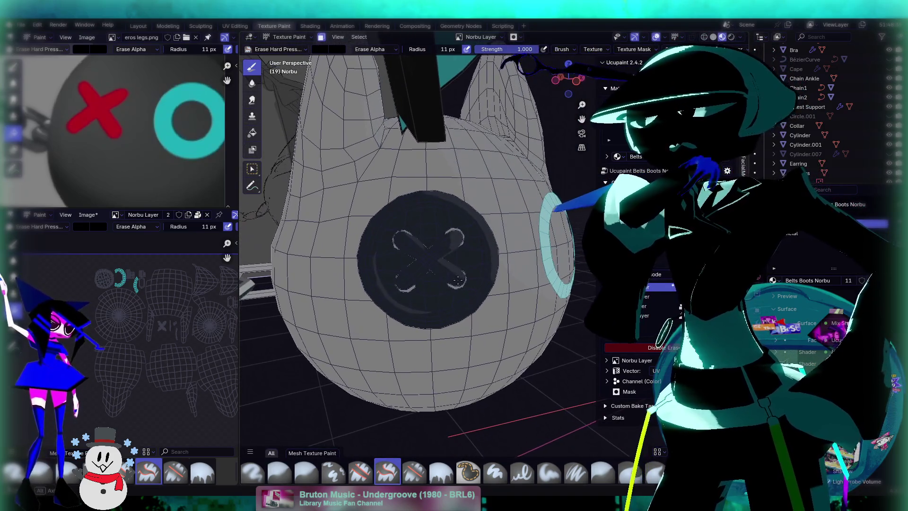
key(ctrl+Page_Up)
mouse_move(476, 191)
middle_down()
mouse_move(494, 192)
mouse_move(454, 194)
middle_up()
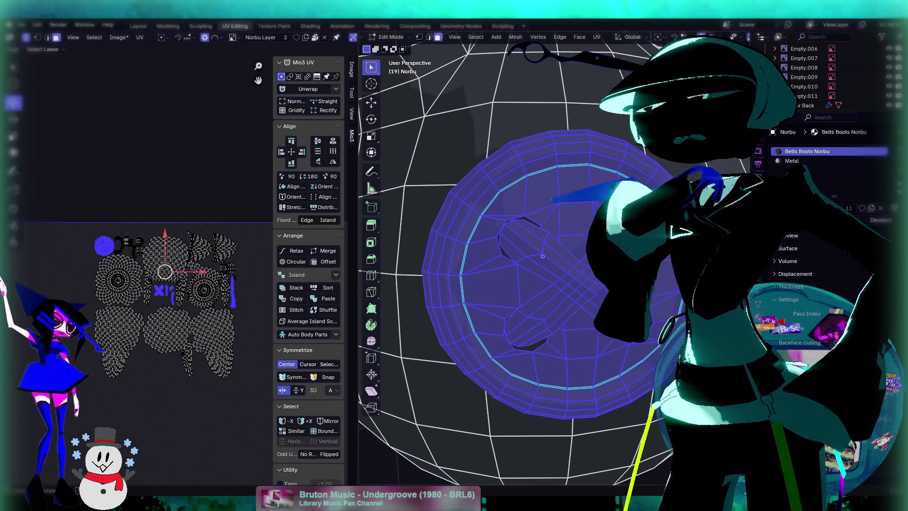
Step: Re-project the button's UVs with UV > Project from View
scroll(520, 260, down, 3)
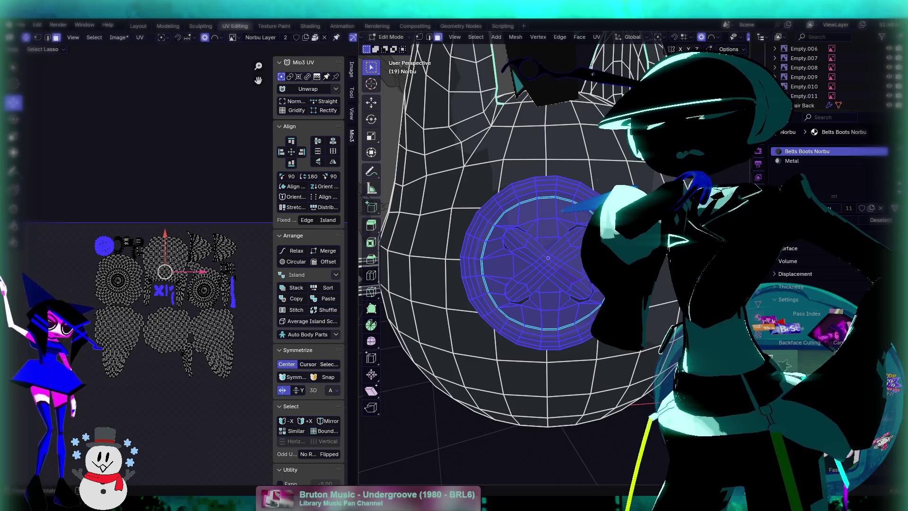
click(588, 40)
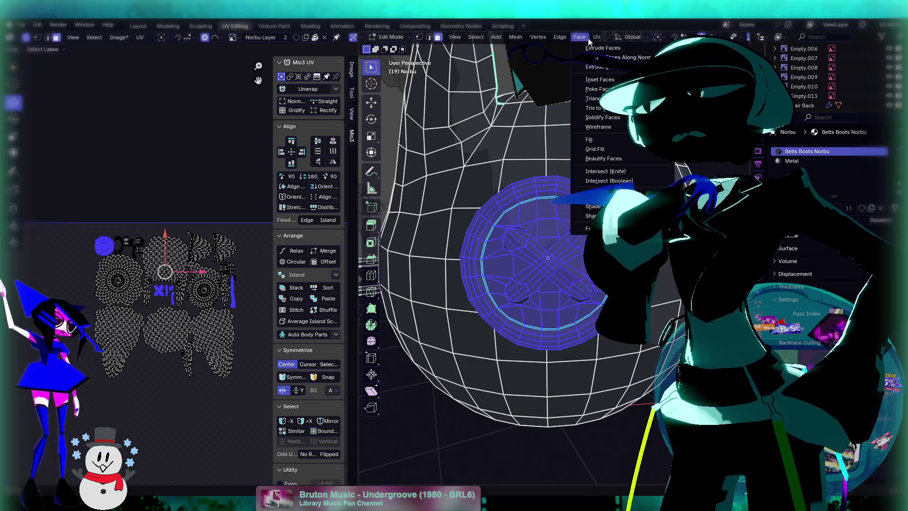
mouse_move(597, 39)
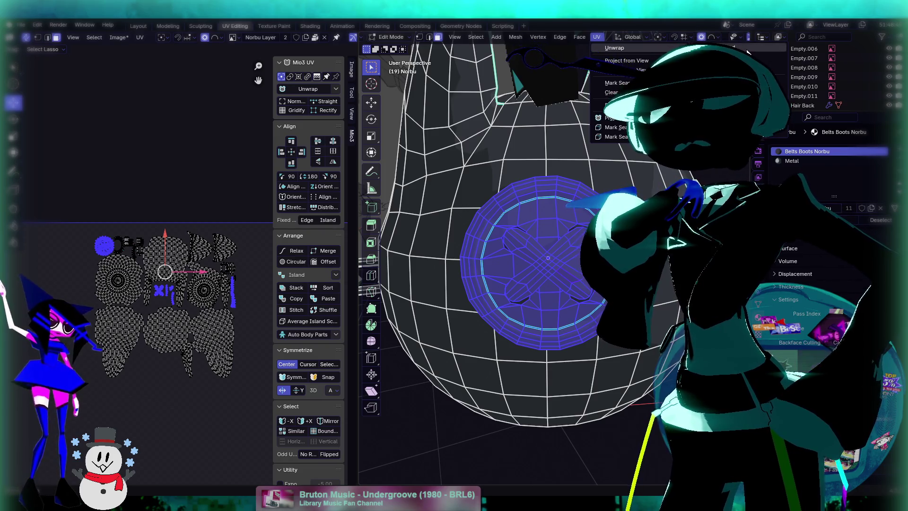
click(626, 61)
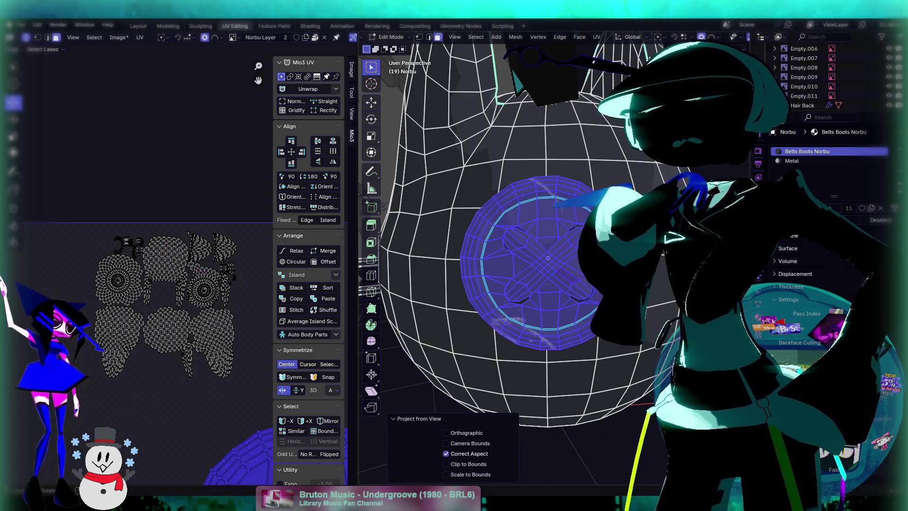
scroll(208, 321, down, 3)
scroll(205, 341, up, 5)
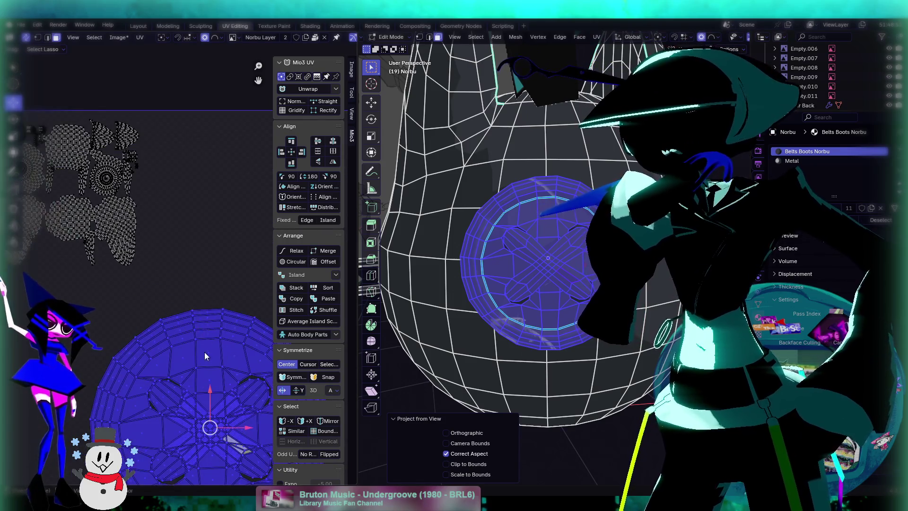
middle_drag(203, 348, 192, 276)
scroll(192, 277, down, 2)
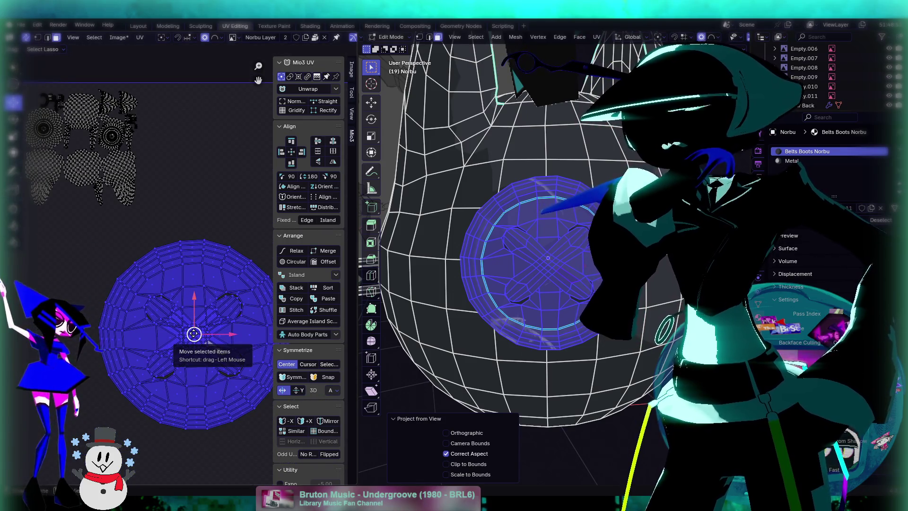
Step: Shrink the button island, move it into free space beside the other islands, and return to Texture Paint
key(s)
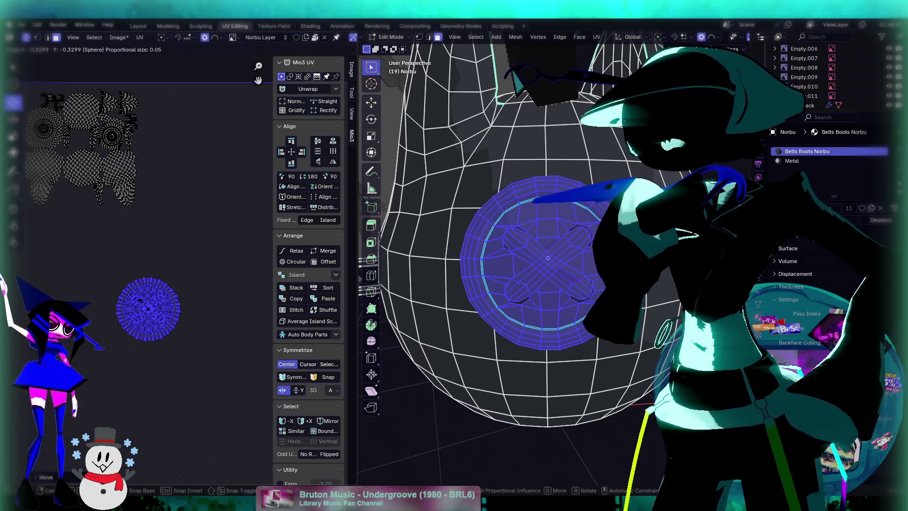
click(148, 308)
key(g)
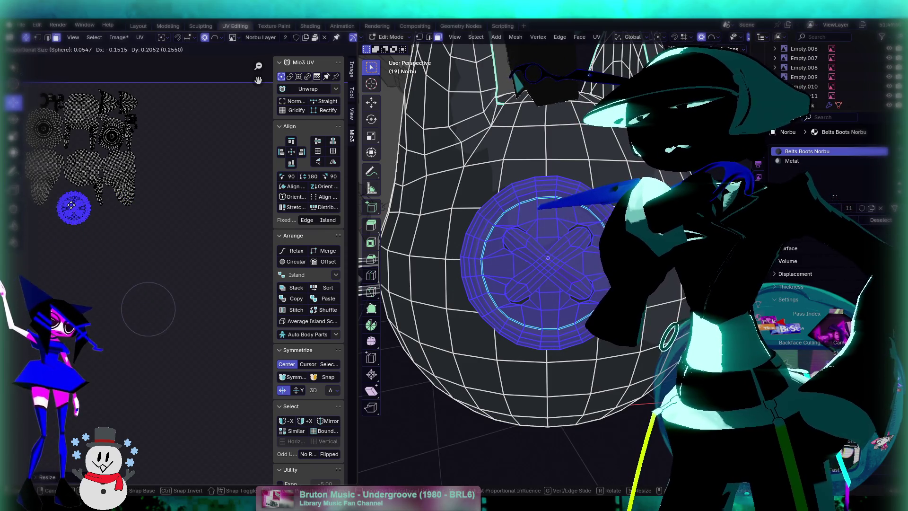
click(65, 196)
middle_drag(80, 207, 158, 267)
scroll(147, 251, up, 7)
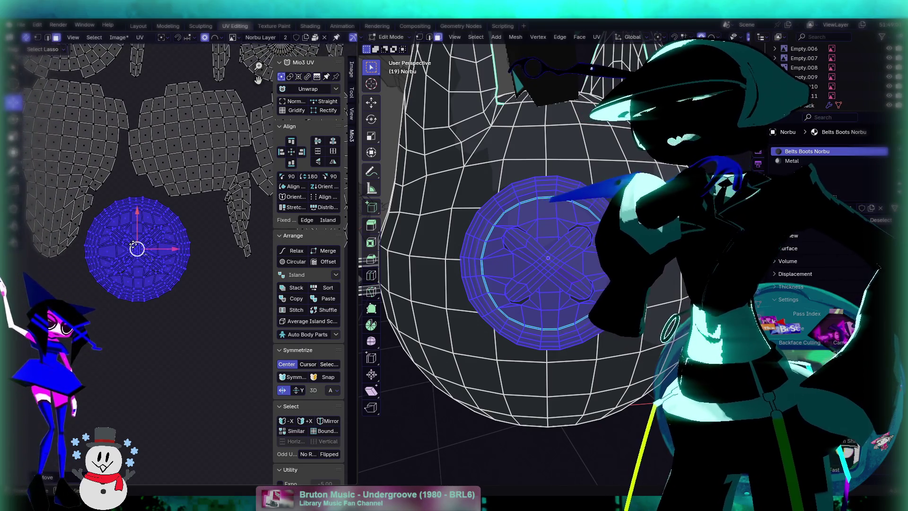
scroll(147, 259, up, 1)
drag(126, 244, 136, 238)
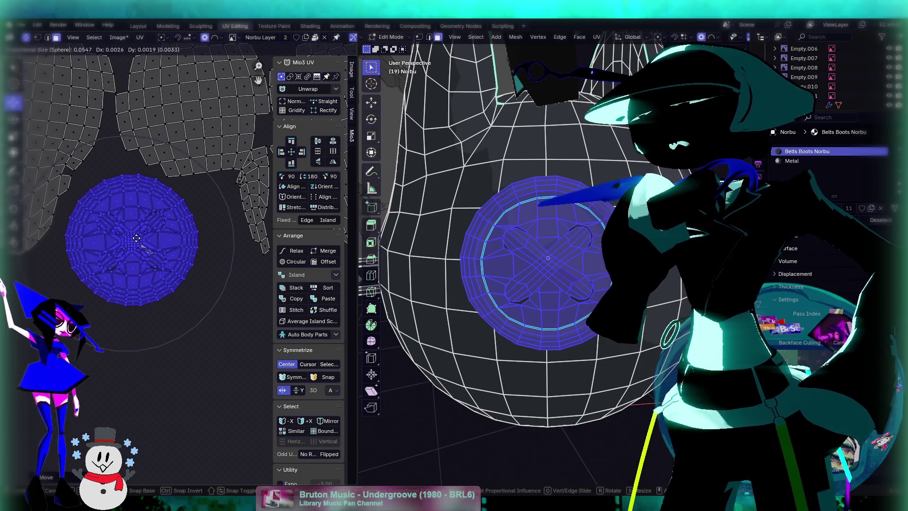
click(137, 242)
scroll(203, 297, down, 3)
drag(211, 297, 195, 296)
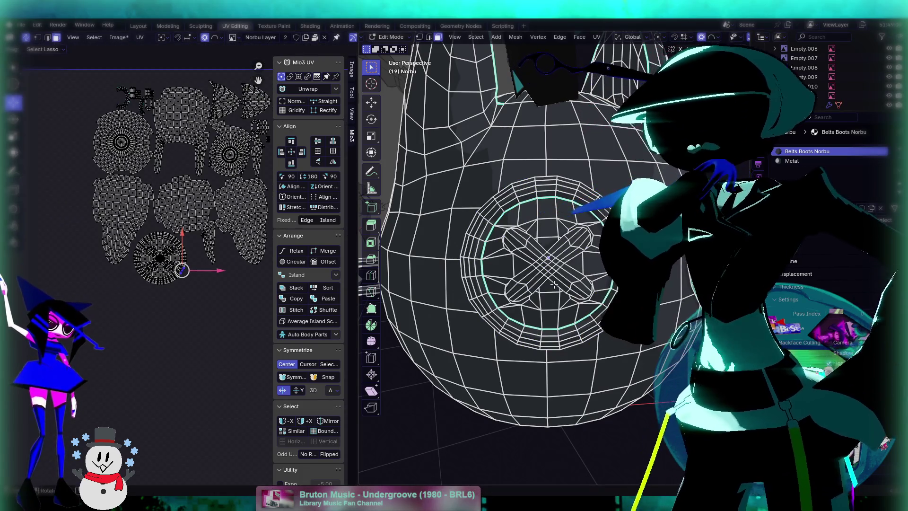
click(274, 27)
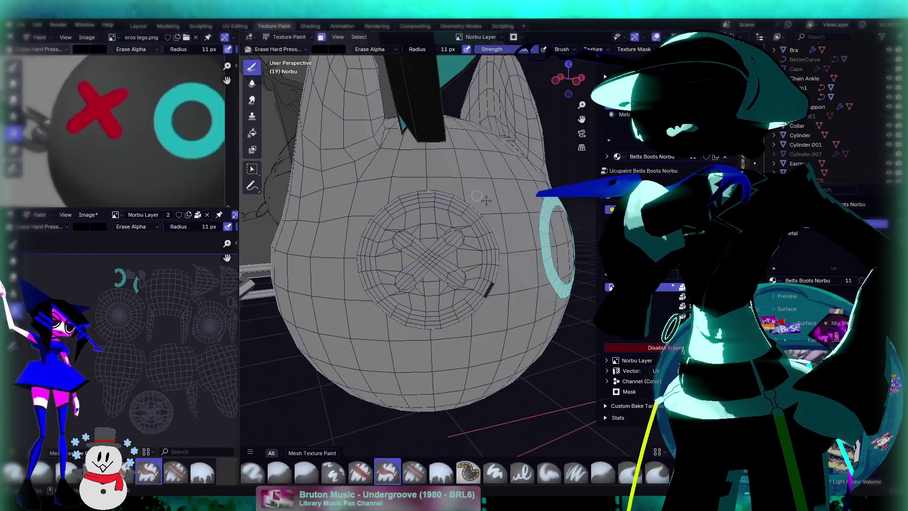
Step: Select all linked button faces in Edit Mode and go back to Texture Paint mode
middle_drag(451, 227, 438, 234)
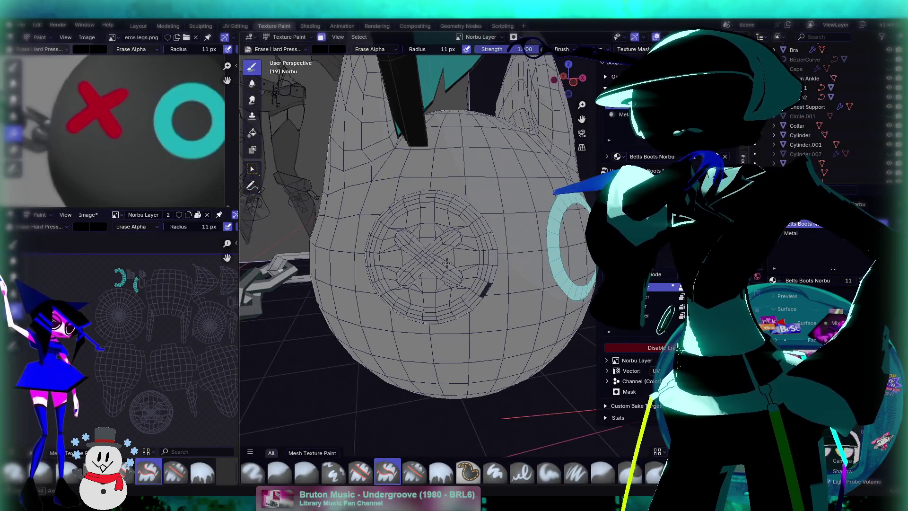
key(Tab)
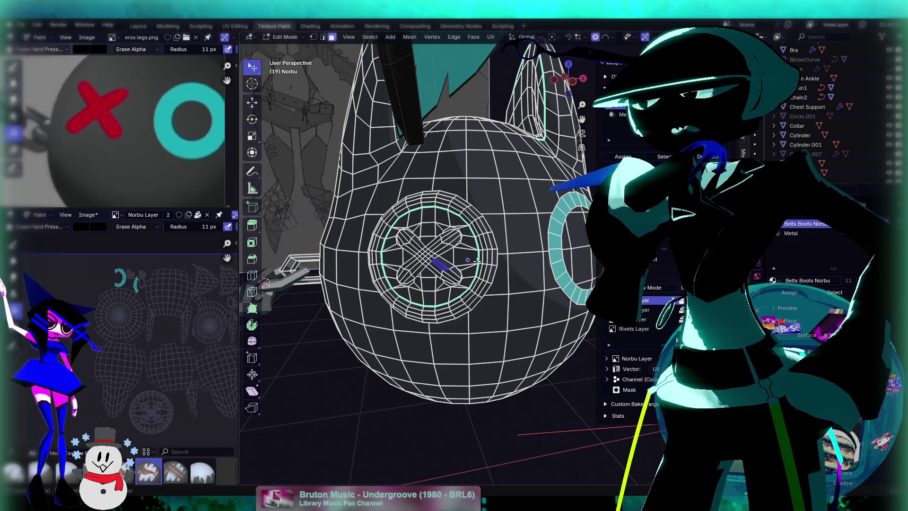
key(ctrl+l)
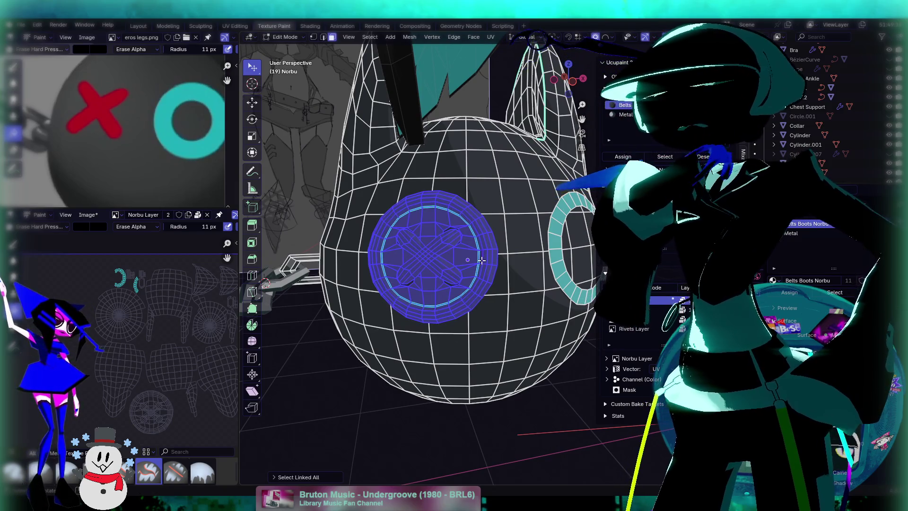
click(283, 37)
click(283, 100)
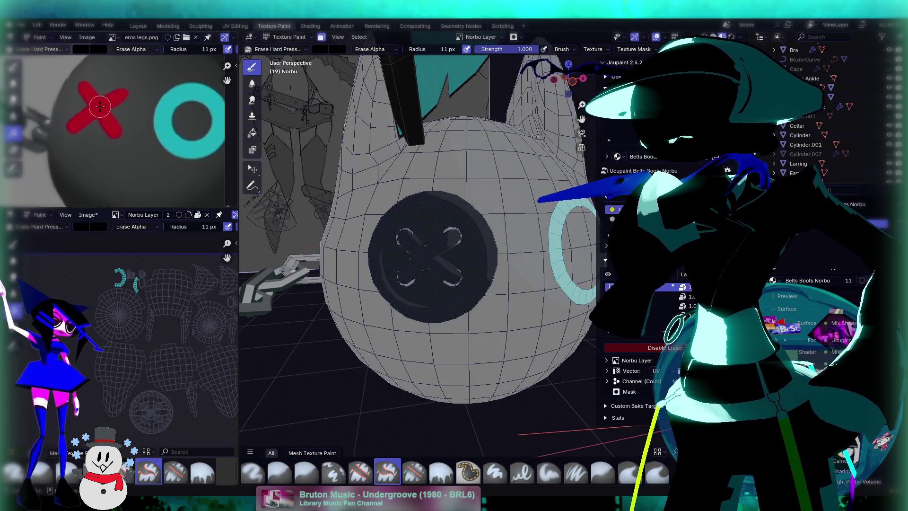
Step: Sample the reference X's red, disable the eraser, and fill the button solid red
key(s)
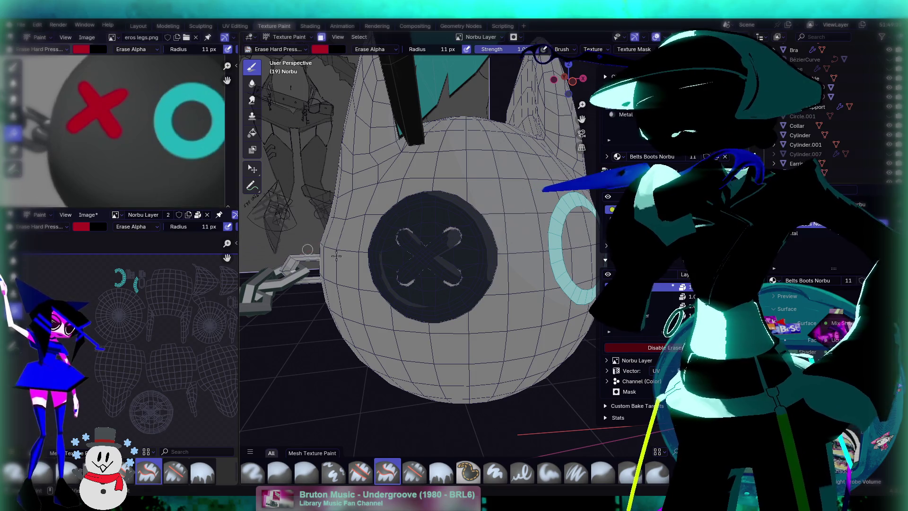
click(657, 352)
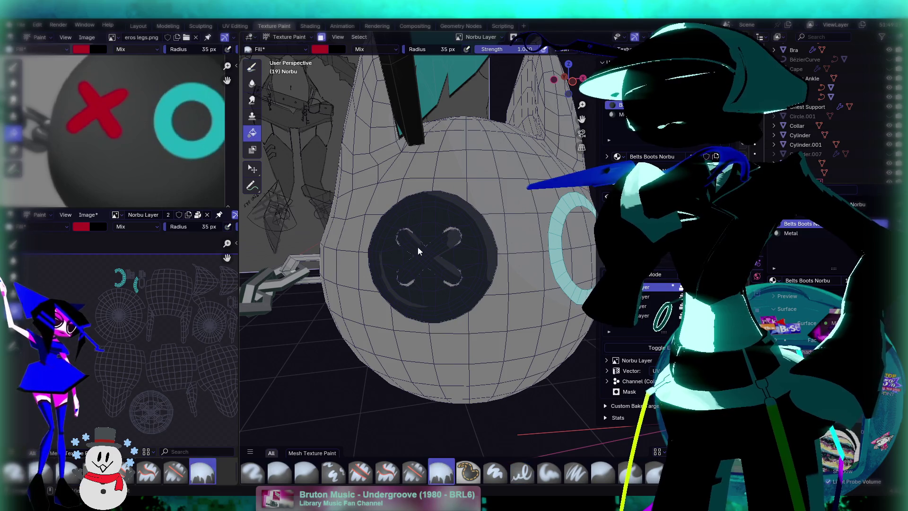
click(400, 240)
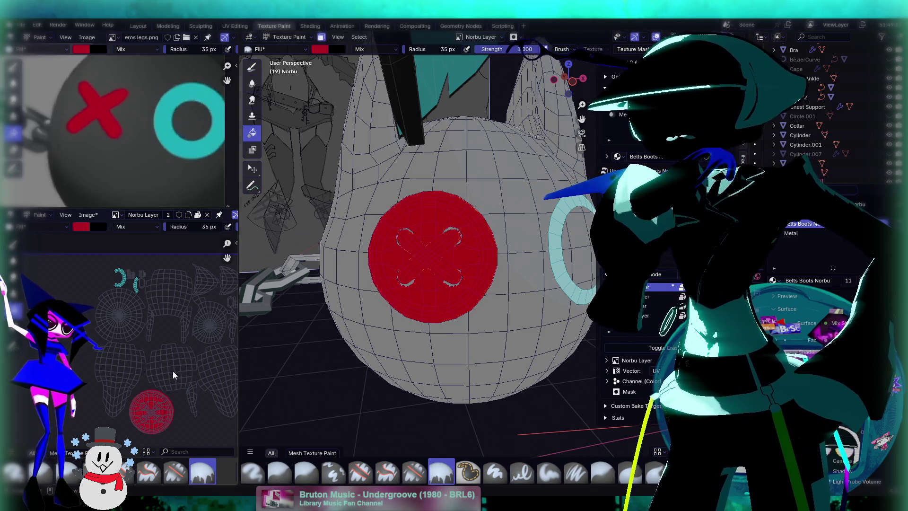
Step: Switch to the Draw brush and set its radius to 18 px
scroll(172, 375, up, 6)
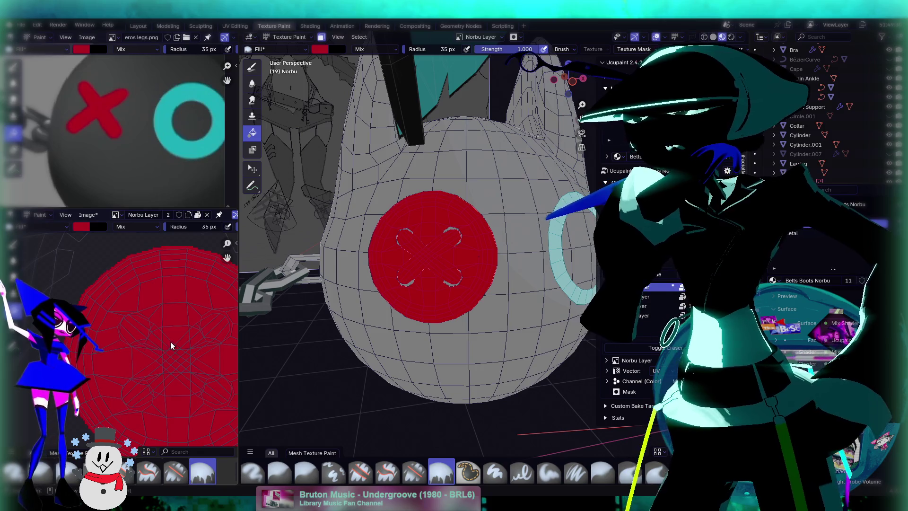
scroll(126, 318, down, 3)
scroll(162, 324, up, 5)
middle_drag(188, 331, 113, 329)
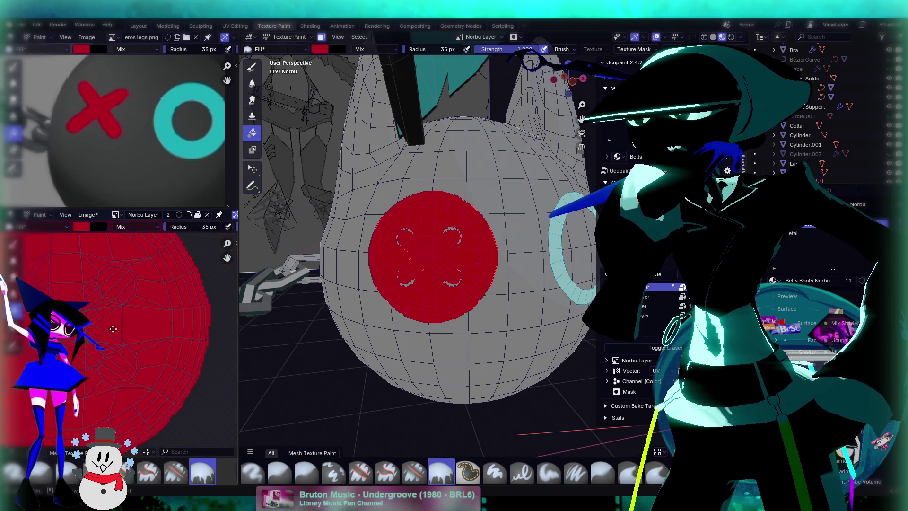
click(13, 244)
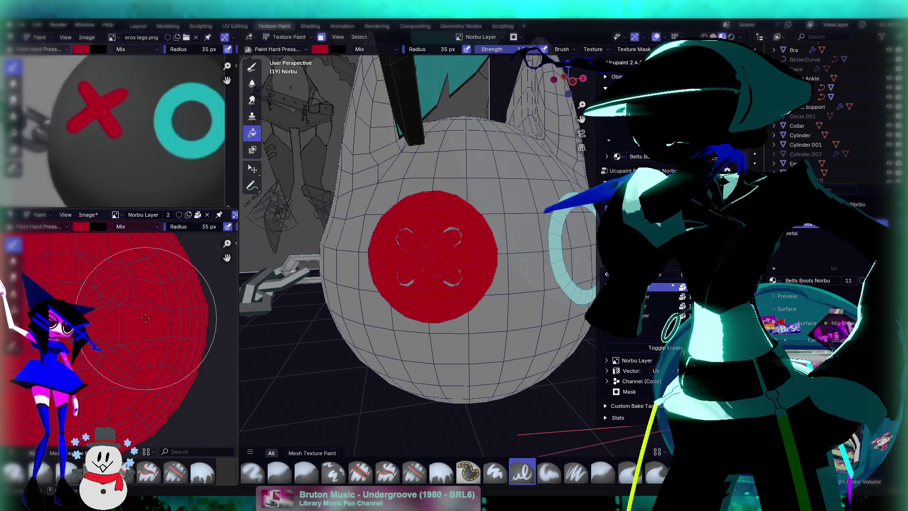
key(f)
click(153, 339)
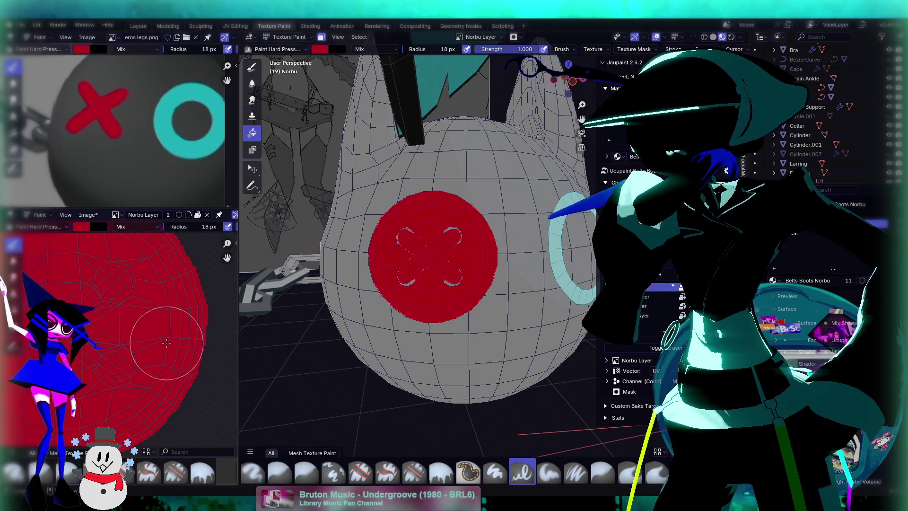
Step: Set the paint colour Value to 0 (black) and fill the red button circle with it
middle_drag(369, 123, 375, 62)
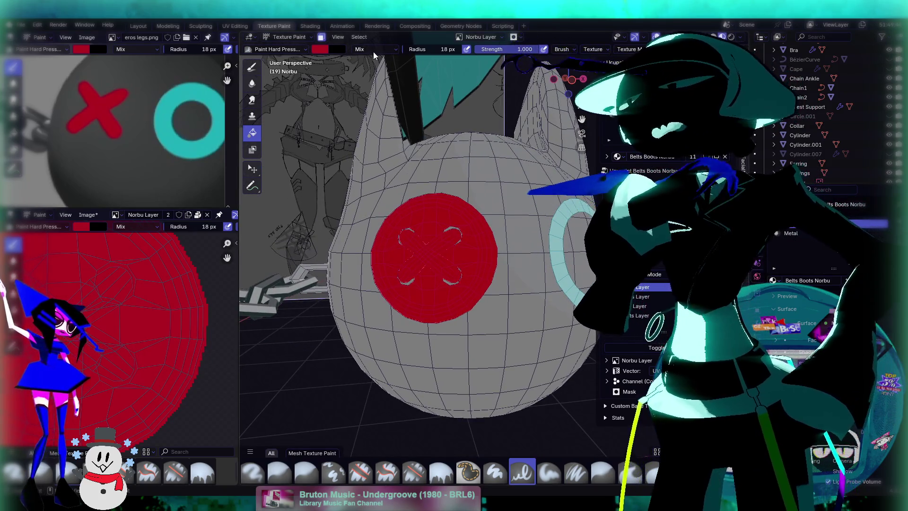
click(319, 49)
drag(360, 175, 326, 175)
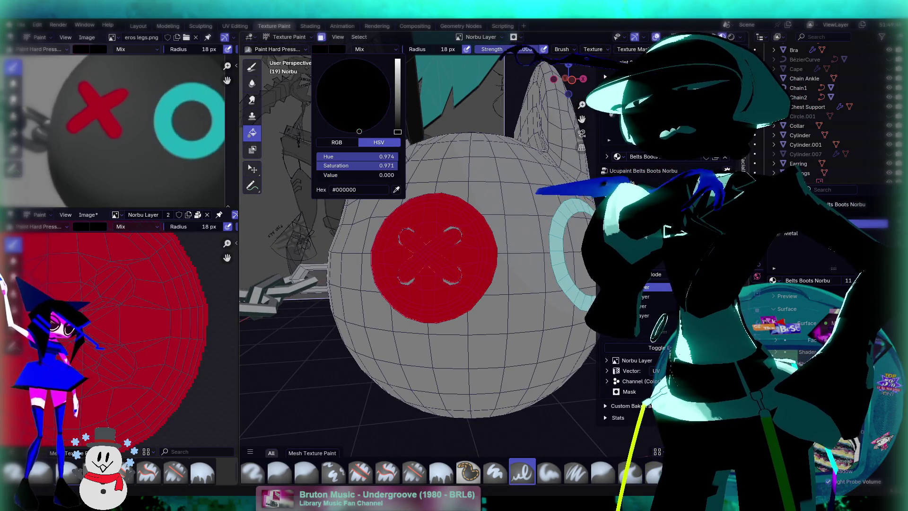
middle_drag(421, 212, 427, 251)
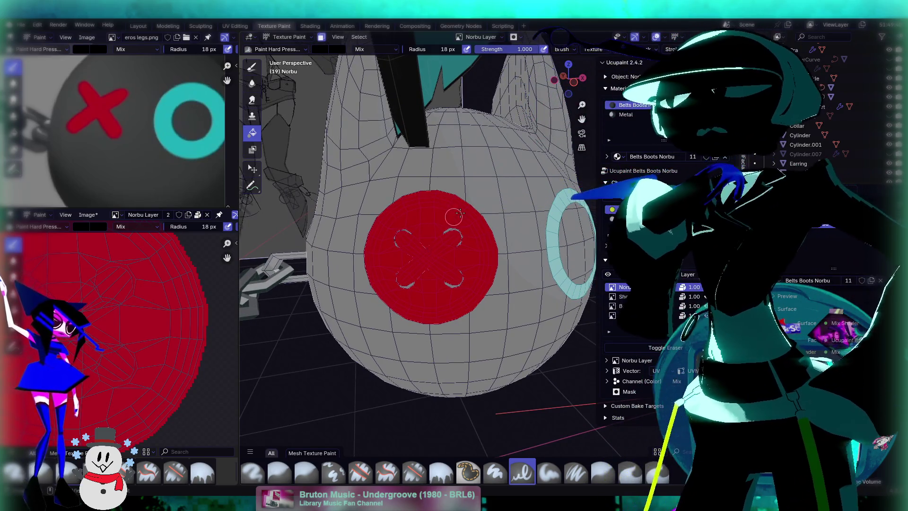
scroll(473, 232, up, 3)
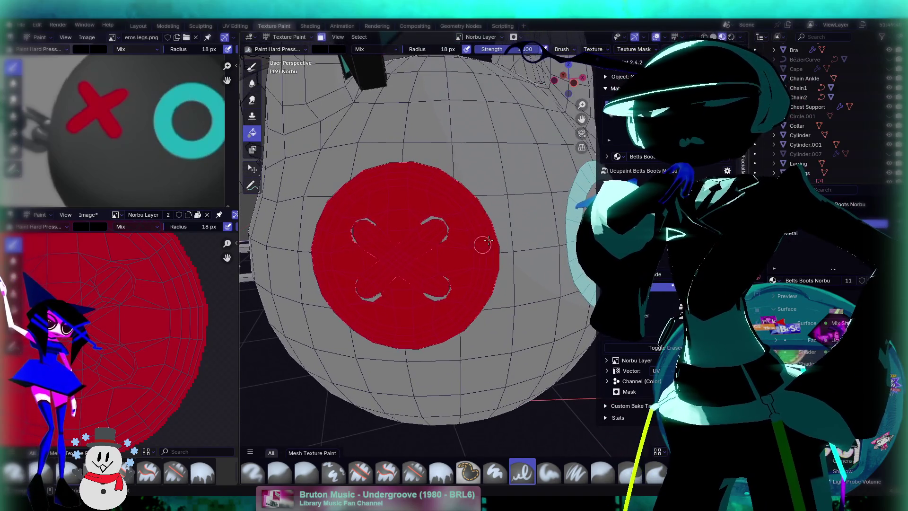
click(452, 296)
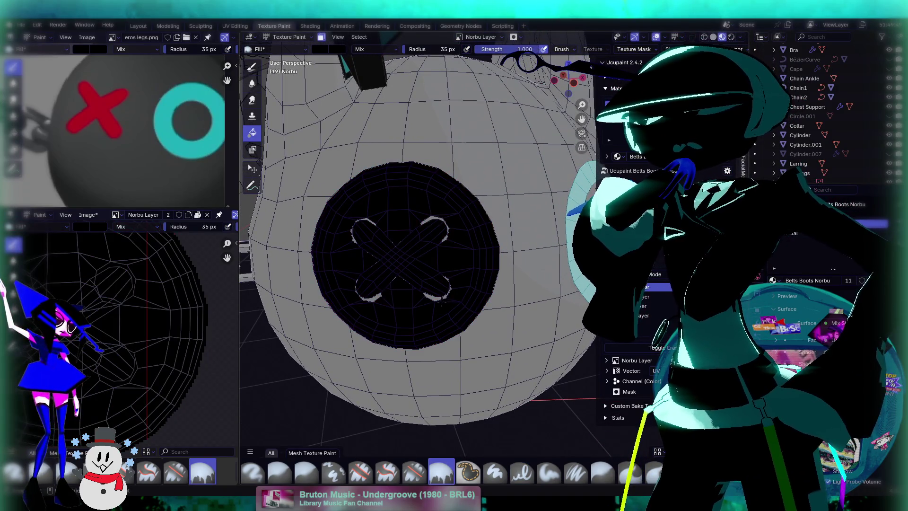
Step: Undo the black fill and try a couple of dark test strokes across the button
key(ctrl+z)
key(ctrl+z)
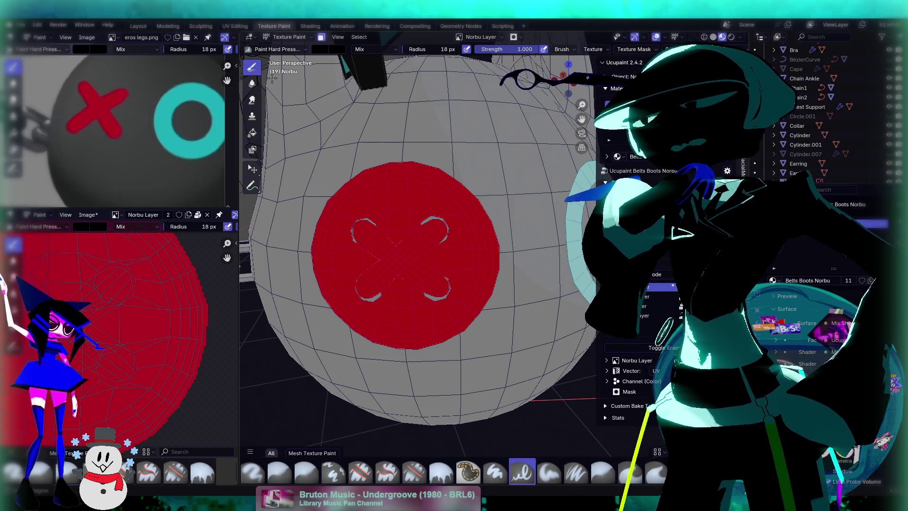
drag(417, 248, 422, 326)
key(ctrl+z)
middle_drag(423, 303, 426, 254)
scroll(427, 255, up, 3)
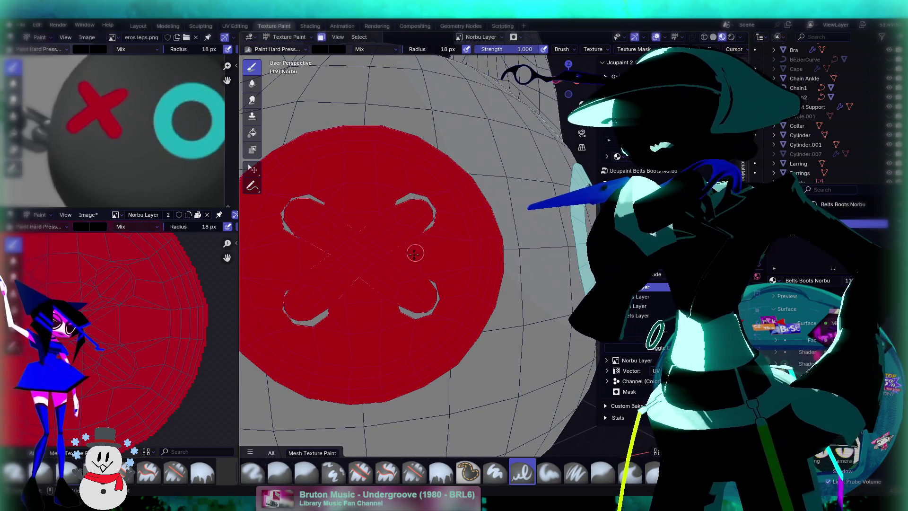
key(s)
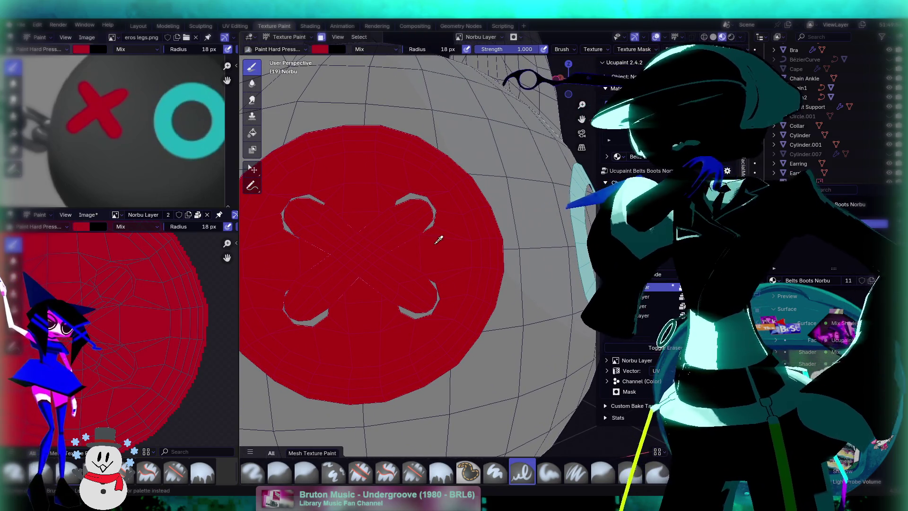
mouse_move(431, 249)
middle_down()
mouse_move(449, 213)
mouse_move(492, 247)
mouse_move(472, 253)
middle_up()
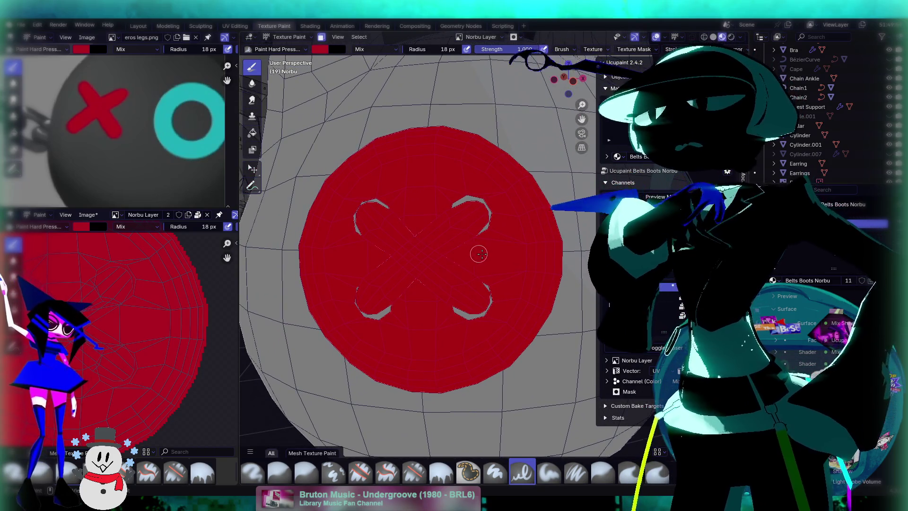
Step: Set the primary paint colour to black and undo the trial stroke so the button is red
click(321, 50)
drag(398, 110, 402, 242)
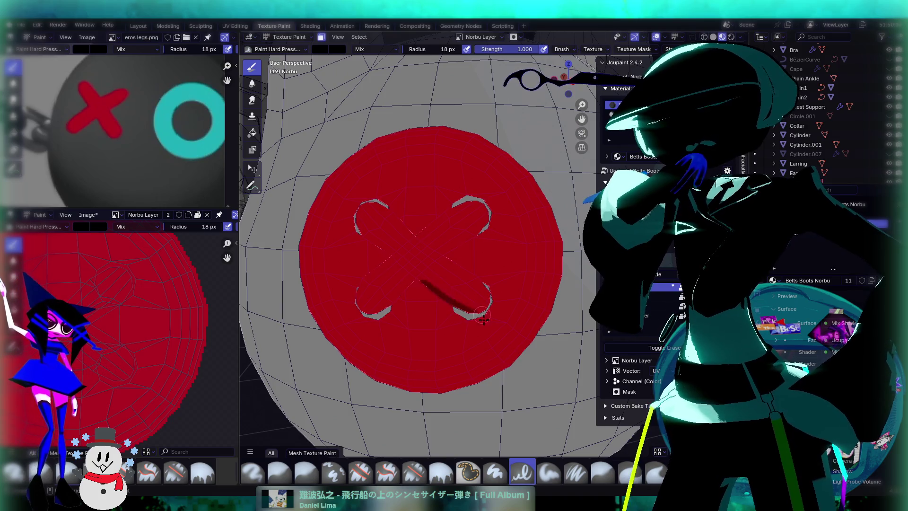
key(ctrl+z)
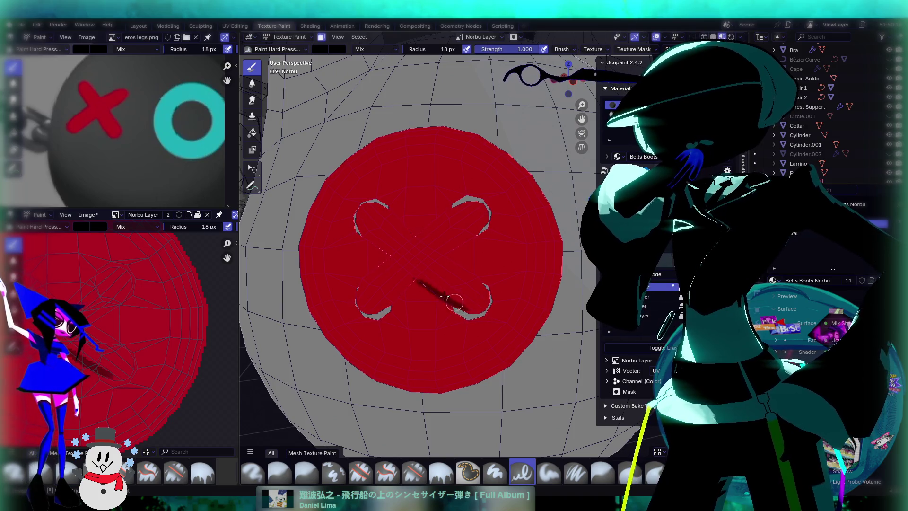
middle_drag(486, 291, 459, 283)
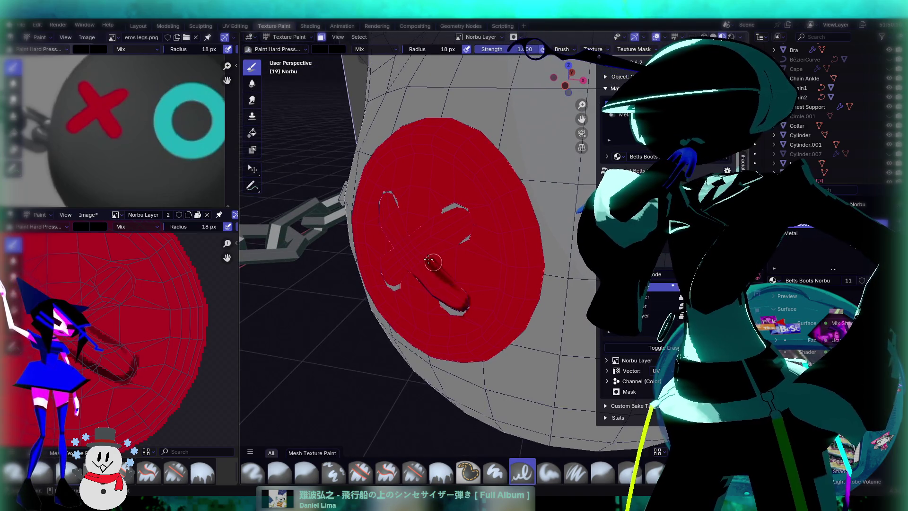
middle_drag(470, 277, 466, 269)
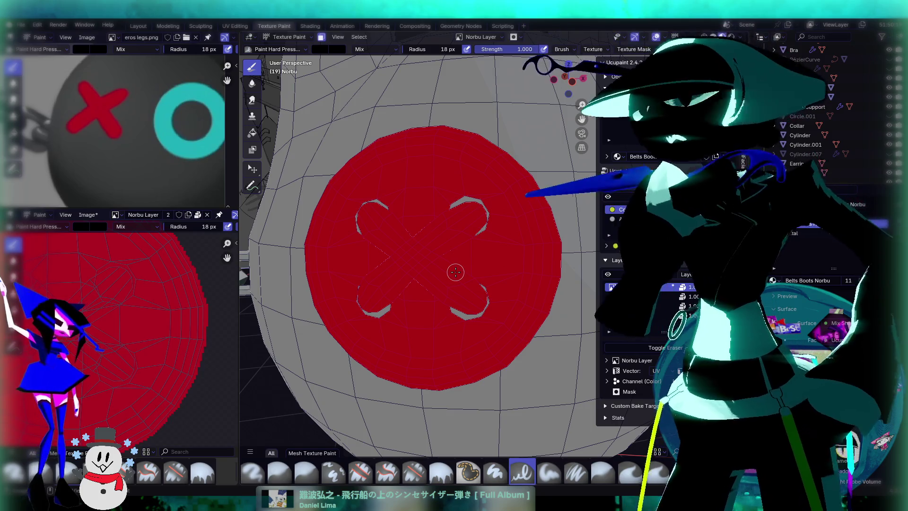
key(Tab)
Step: Select one X face plus its linked faces, then return to Texture Paint with the X masked
click(442, 269)
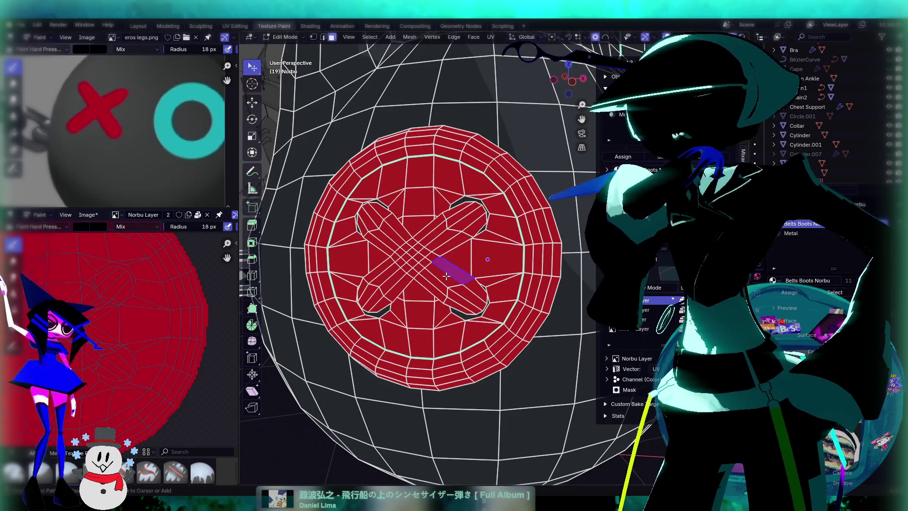
key(ctrl+l)
key(Tab)
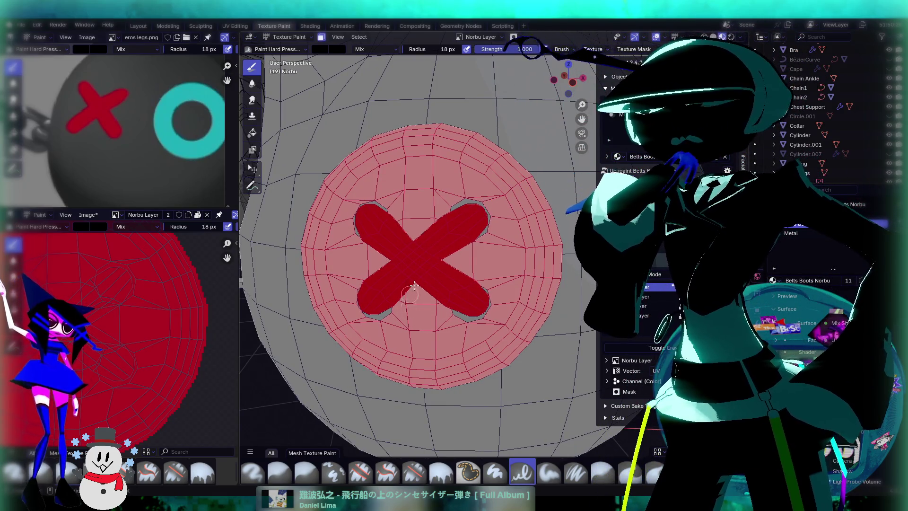
middle_drag(465, 222, 443, 259)
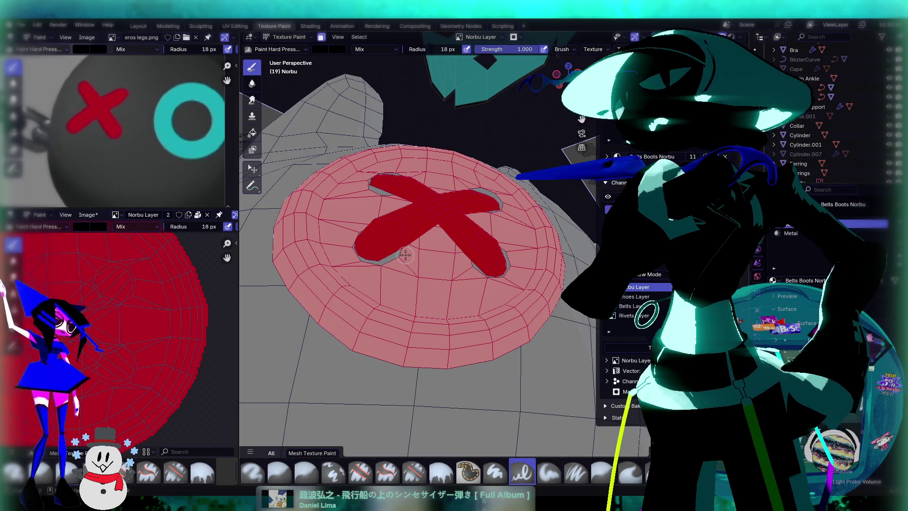
middle_drag(424, 246, 425, 235)
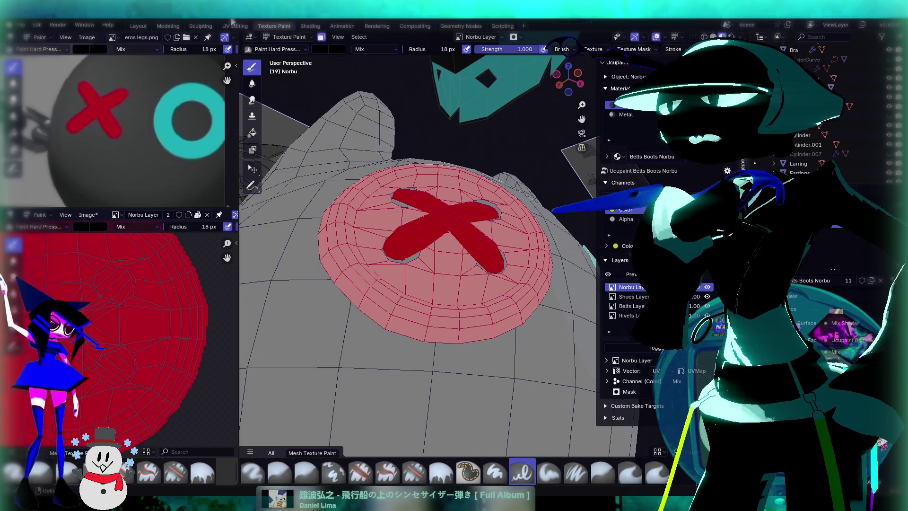
Step: In UV Editing, move the X's UV island off the red disc among the other islands
click(235, 27)
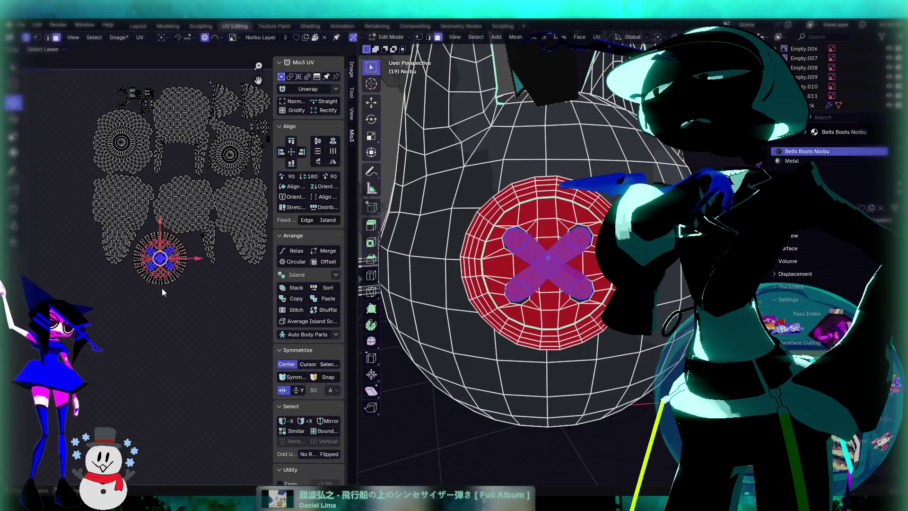
scroll(190, 272, up, 4)
drag(141, 245, 212, 313)
middle_drag(212, 313, 146, 320)
scroll(168, 307, down, 2)
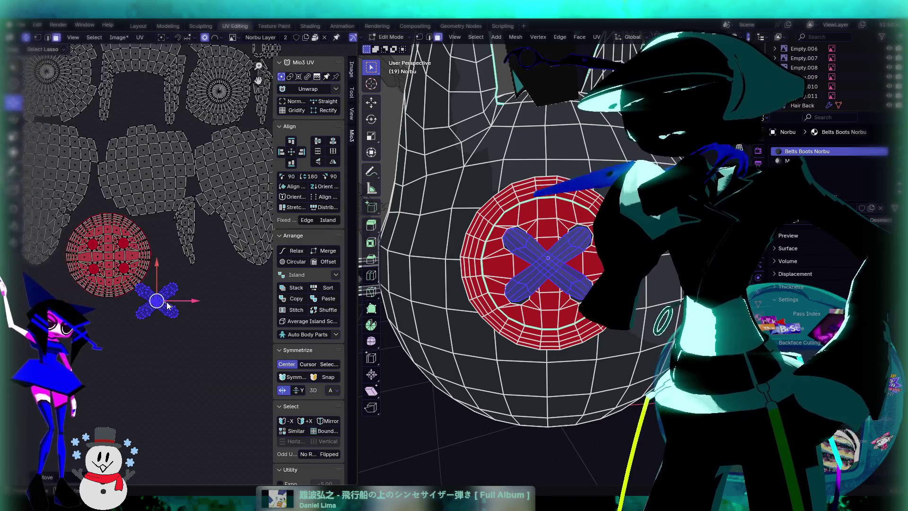
mouse_move(157, 300)
mouse_down()
mouse_move(194, 295)
mouse_move(180, 286)
mouse_up()
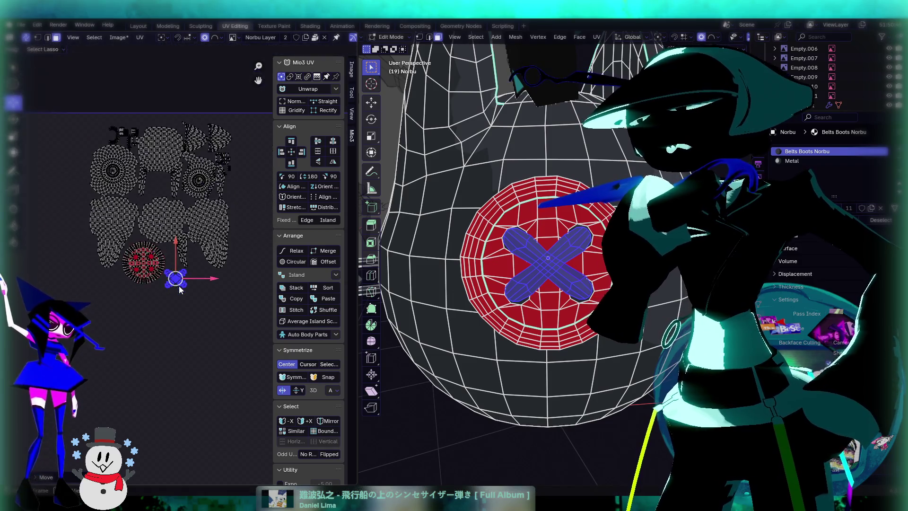
scroll(187, 286, up, 2)
scroll(172, 290, down, 3)
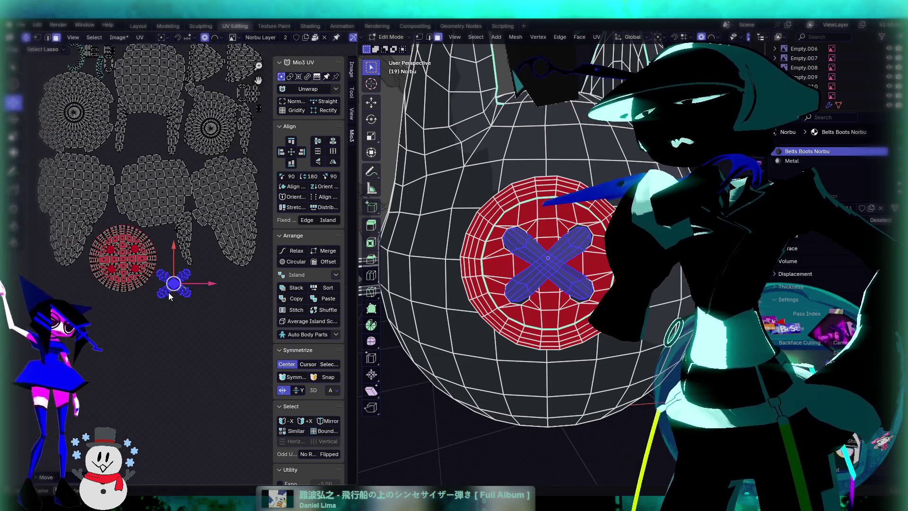
mouse_move(172, 282)
mouse_down()
mouse_move(162, 125)
mouse_move(146, 136)
mouse_up()
Step: Deselect the X island, check the grey X on the head, and go back to Texture Paint
click(187, 305)
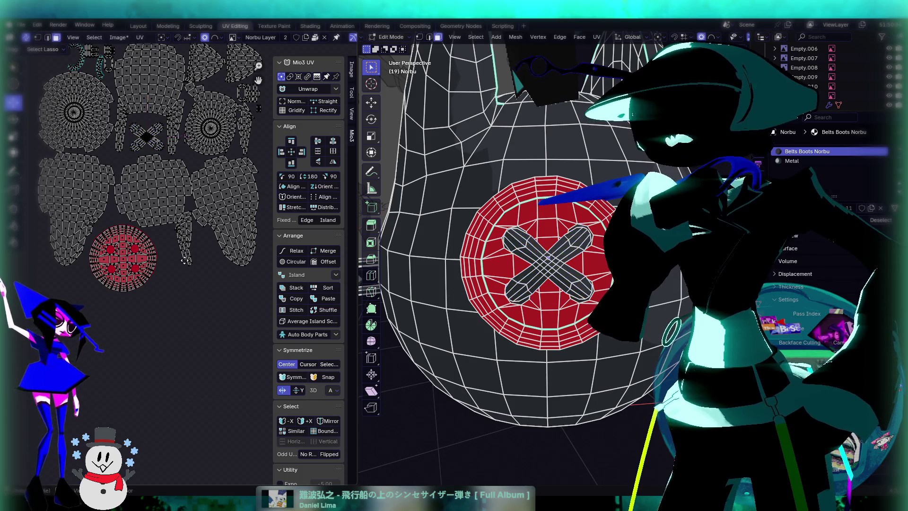
middle_drag(186, 255, 183, 294)
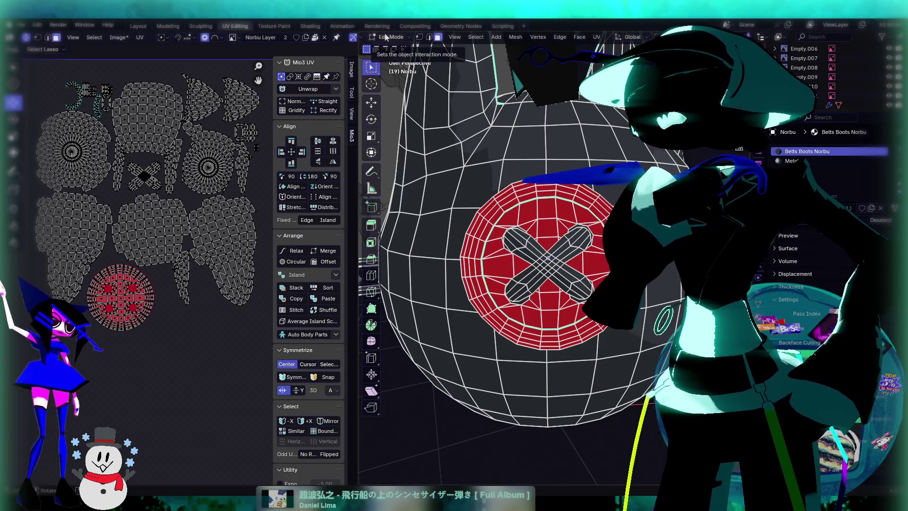
middle_drag(435, 81, 487, 109)
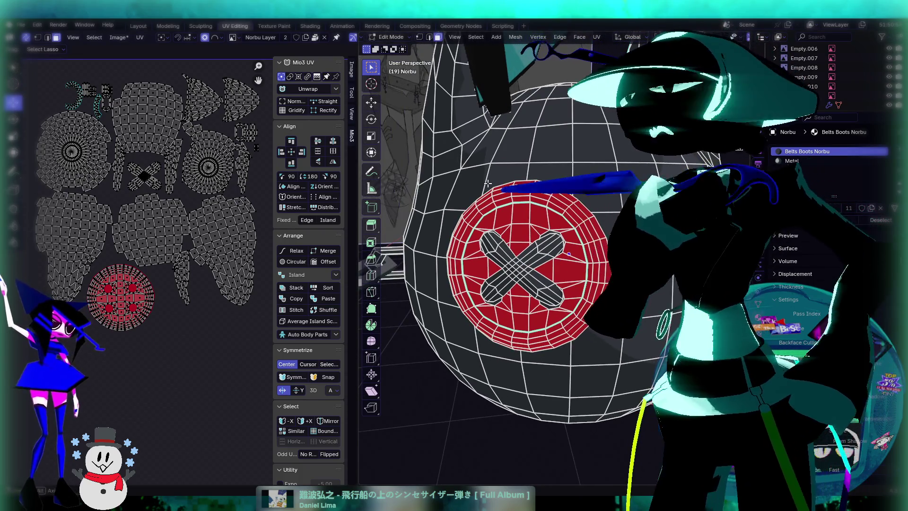
middle_drag(486, 182, 503, 187)
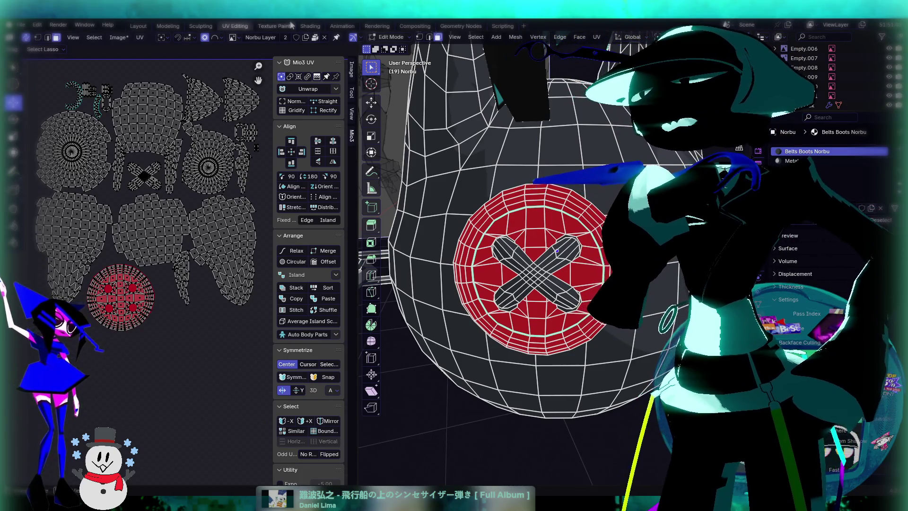
click(273, 26)
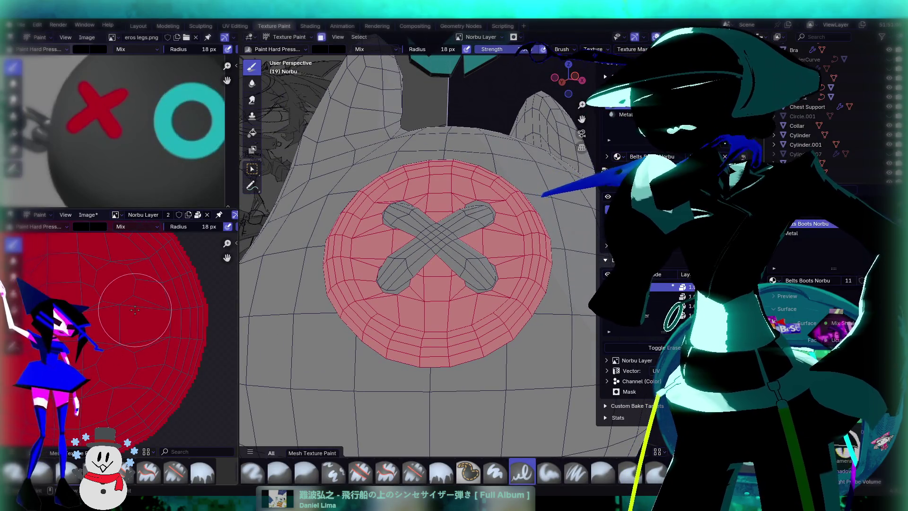
Step: Pick the Fill tool, then take the head mesh into Edit Mode, Object Mode, and back to Edit Mode
click(252, 134)
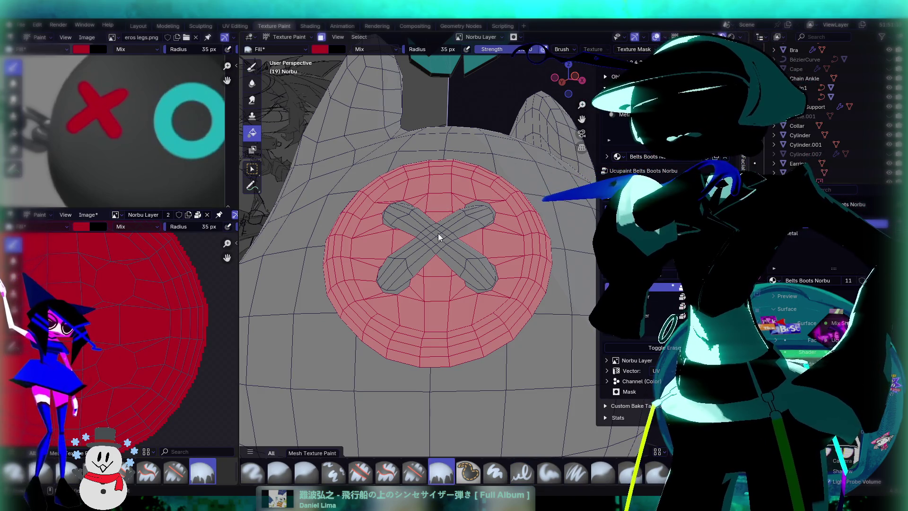
mouse_move(464, 179)
middle_down()
mouse_move(461, 218)
mouse_move(424, 213)
middle_up()
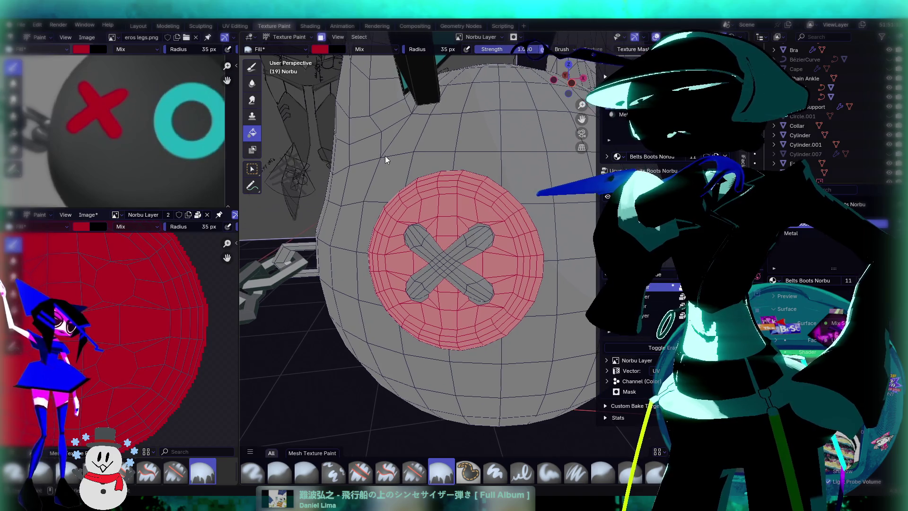
key(Tab)
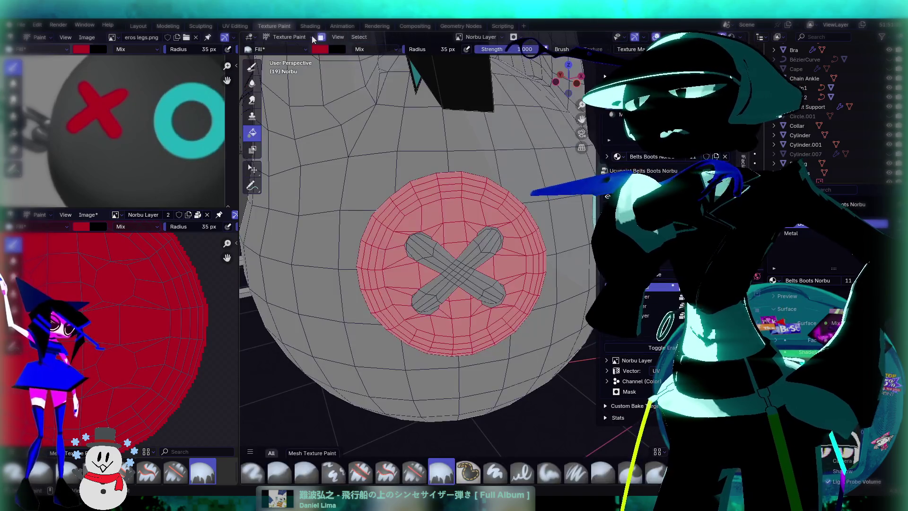
click(287, 37)
click(302, 50)
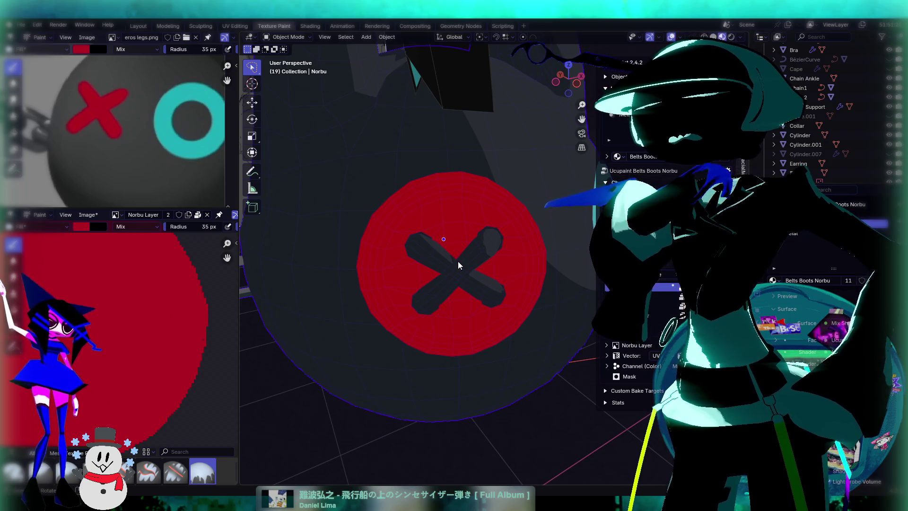
key(Tab)
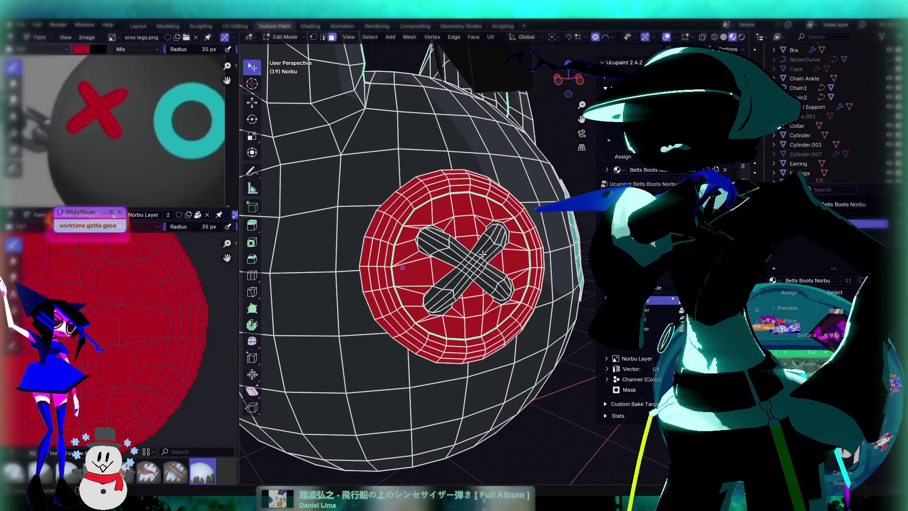
scroll(482, 254, down, 5)
scroll(482, 254, down, 2)
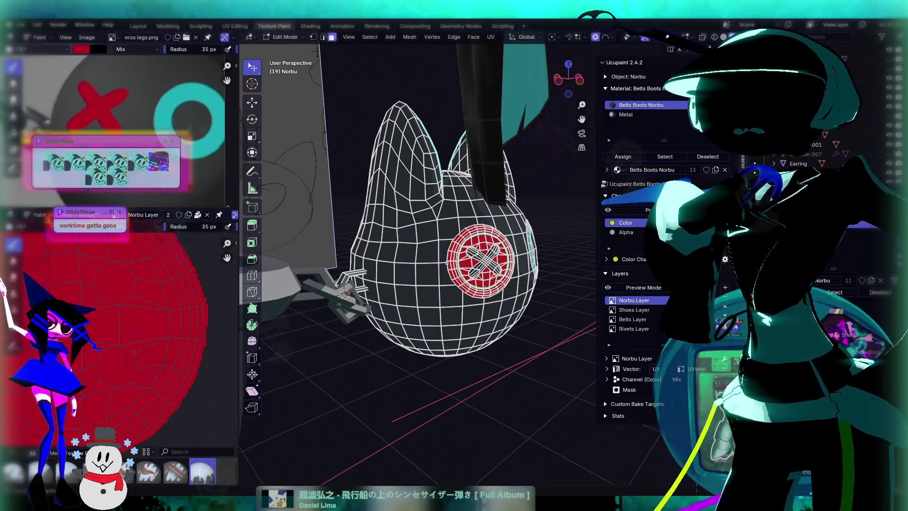
mouse_move(513, 375)
middle_down()
mouse_move(492, 360)
mouse_move(486, 339)
middle_up()
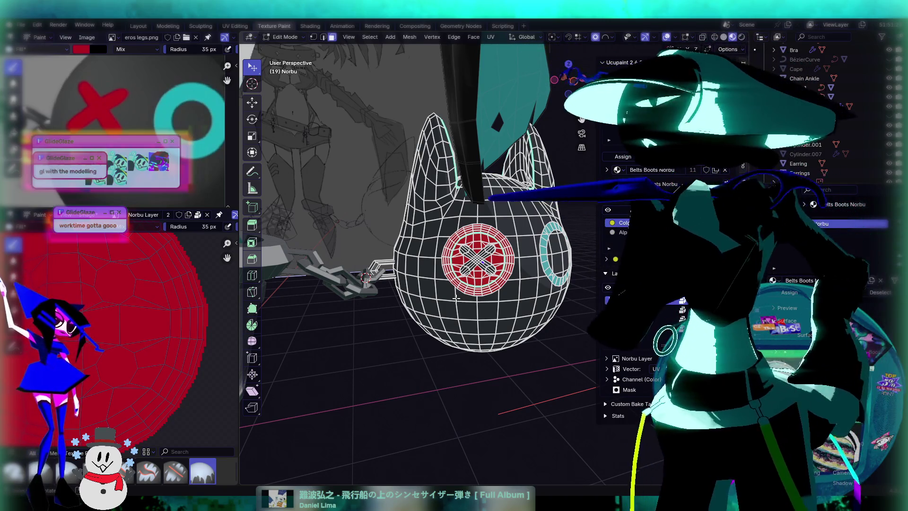
scroll(499, 293, up, 2)
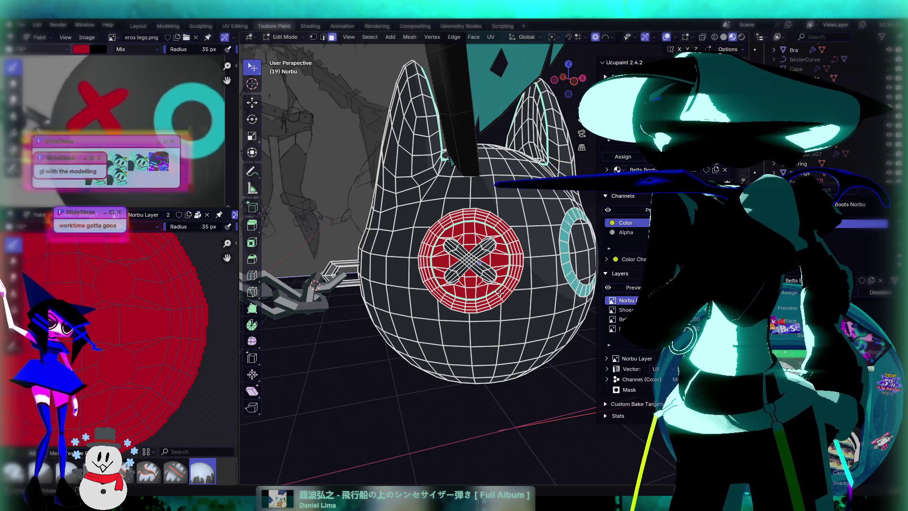
scroll(499, 293, up, 4)
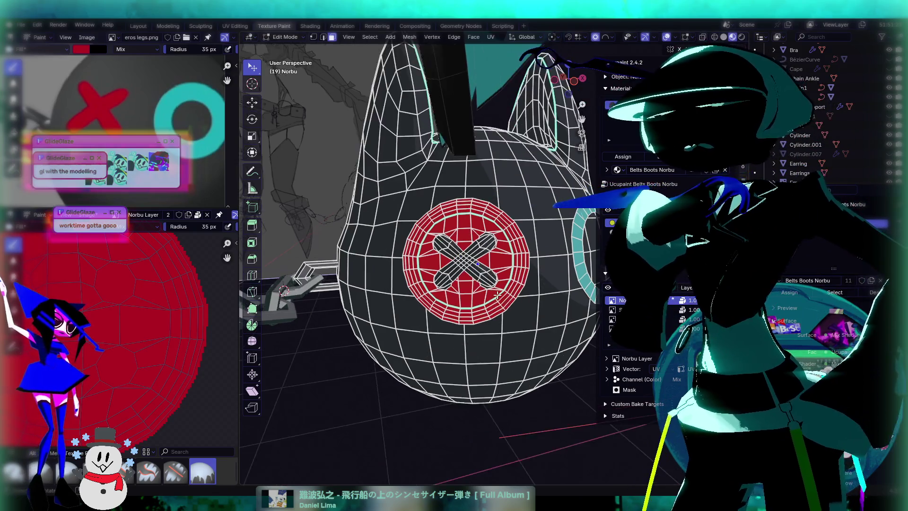
middle_drag(422, 282, 391, 290)
Step: Select the whole linked X mesh and lower the paint colour's Value to a darker red
scroll(390, 290, down, 1)
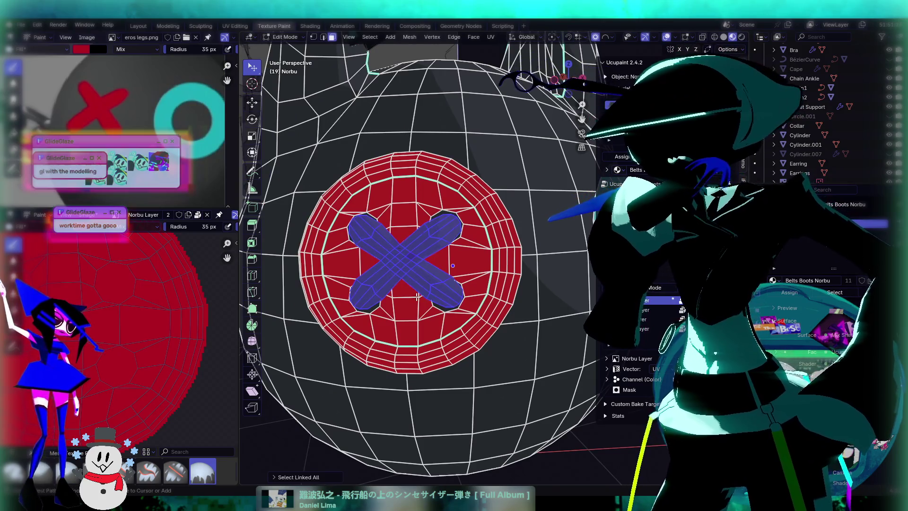
key(ctrl+l)
scroll(432, 298, up, 2)
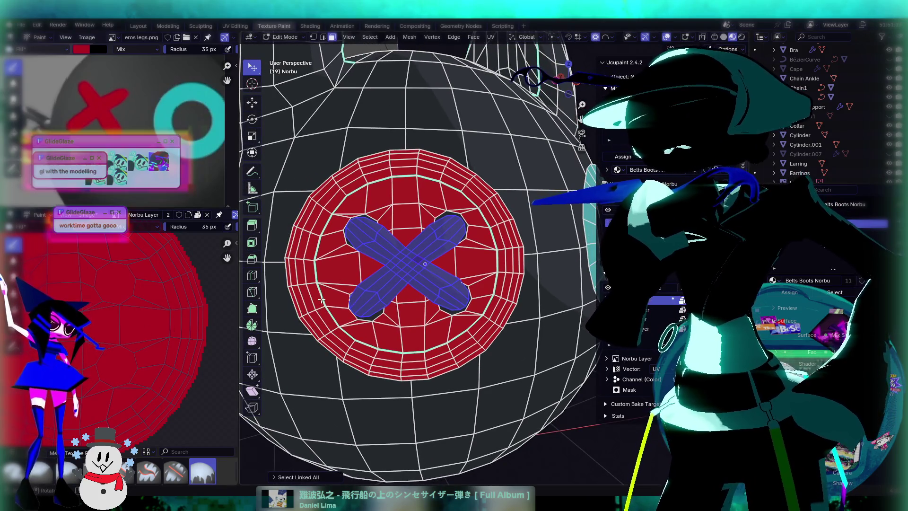
scroll(397, 288, down, 2)
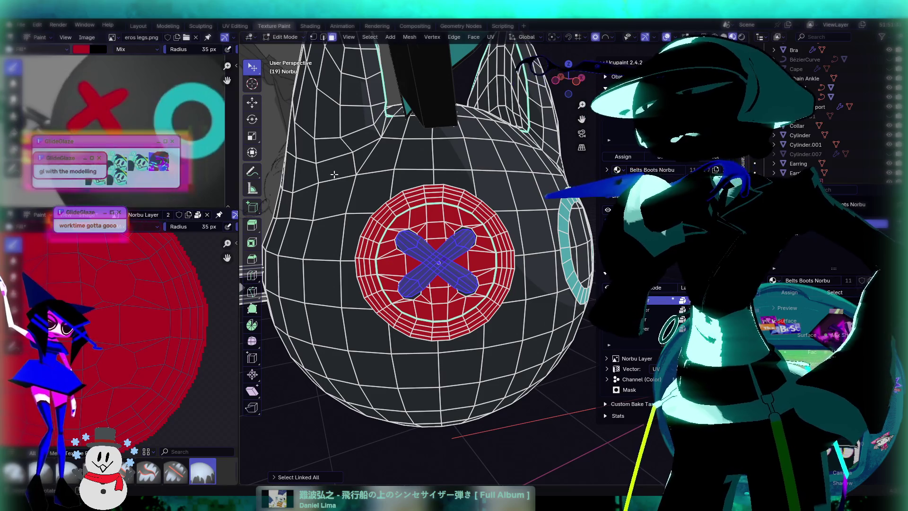
click(84, 228)
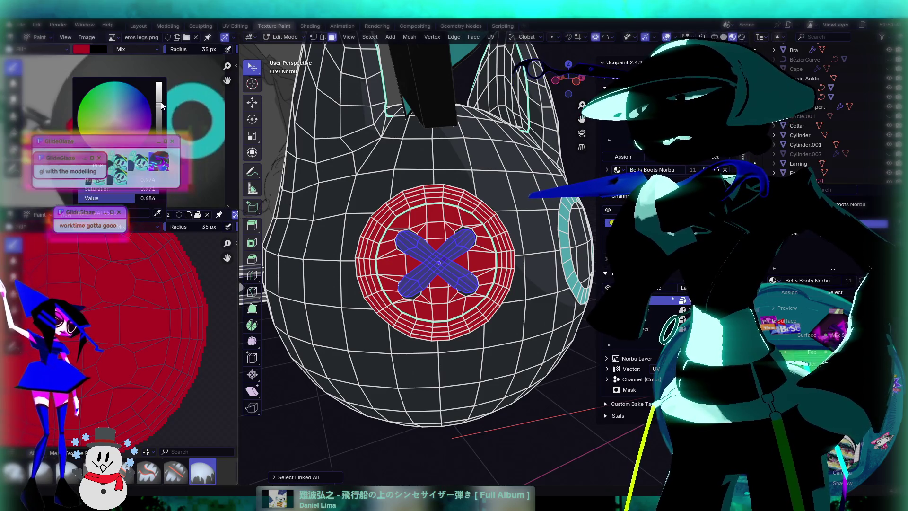
drag(159, 121, 159, 126)
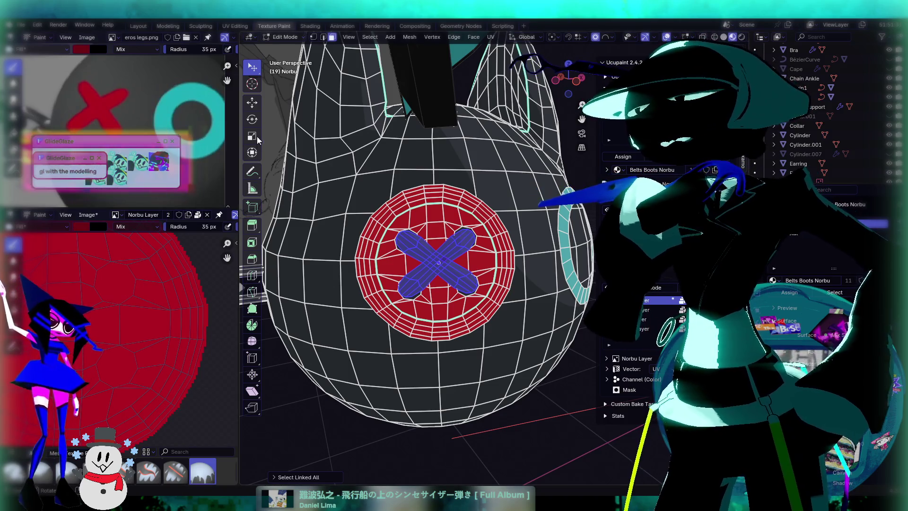
Step: Fill the X with the darker red in Texture Paint, then return to Edit Mode and select a button face
click(283, 37)
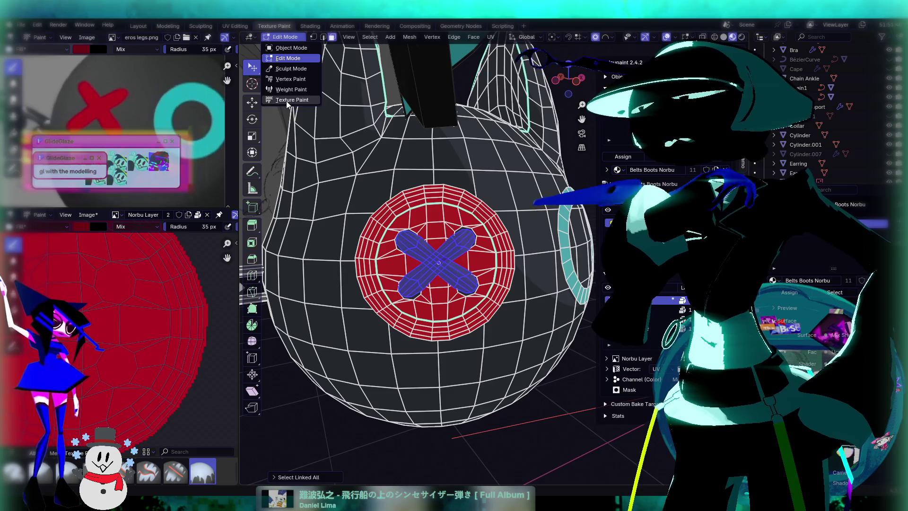
click(291, 99)
click(430, 278)
mouse_move(430, 278)
middle_down()
mouse_move(432, 289)
mouse_move(459, 273)
middle_up()
key(Tab)
middle_drag(424, 192, 428, 204)
click(293, 38)
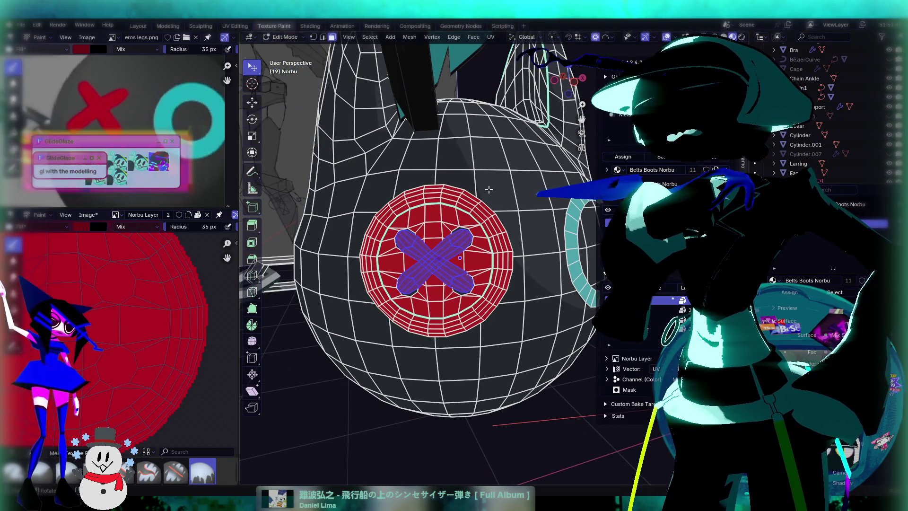
click(497, 242)
Step: Select the outer face loops that form the button's rim ring
key(l)
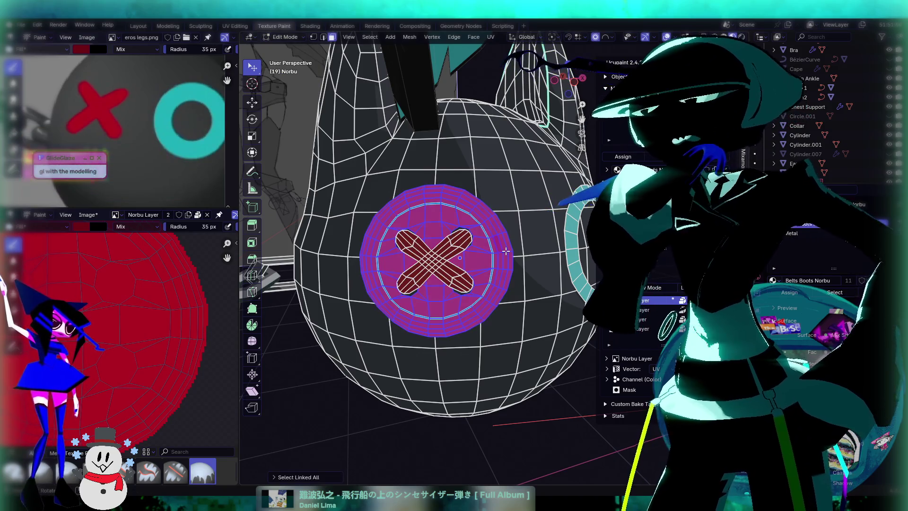
key(ctrl+z)
scroll(505, 250, up, 3)
middle_drag(504, 251, 468, 297)
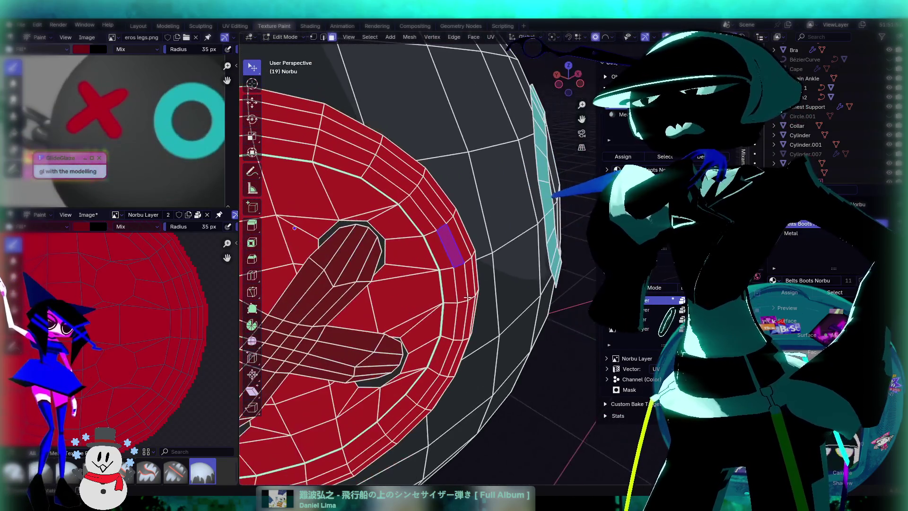
alt+click(443, 294)
alt+click(453, 303)
shift+click(456, 297)
key(ctrl+z)
middle_drag(467, 301, 416, 270)
alt+shift+click(431, 276)
alt+shift+click(443, 276)
Step: Fill the rim ring with dark red in Texture Paint, then switch to Object Mode
click(285, 37)
click(293, 103)
middle_drag(392, 192, 439, 241)
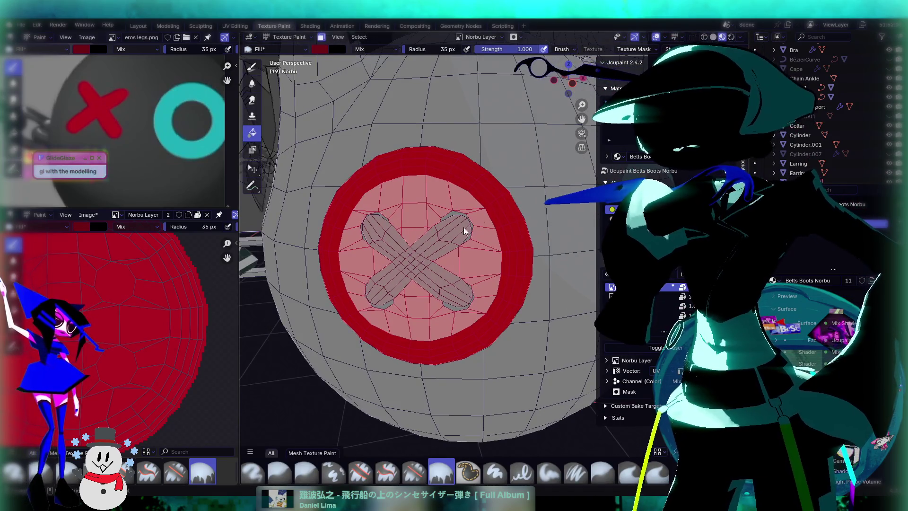
click(494, 207)
scroll(487, 246, down, 3)
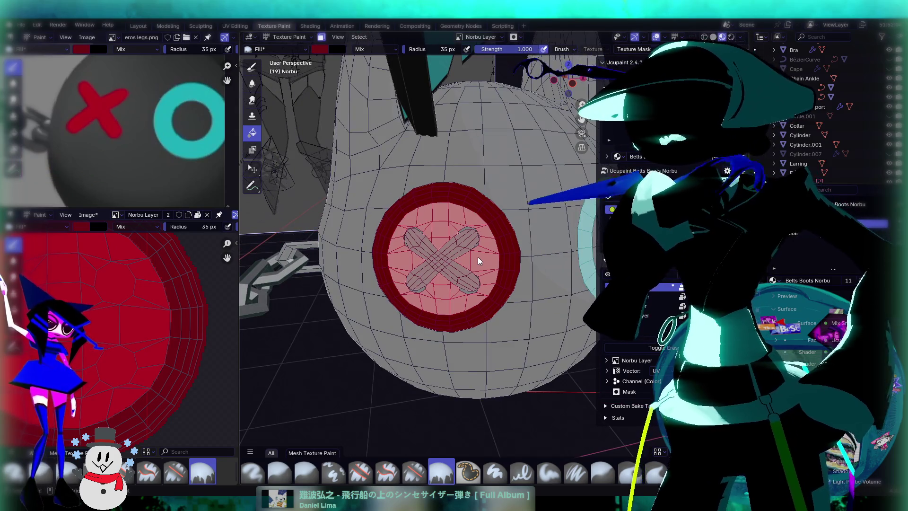
click(302, 37)
click(290, 48)
scroll(439, 187, down, 3)
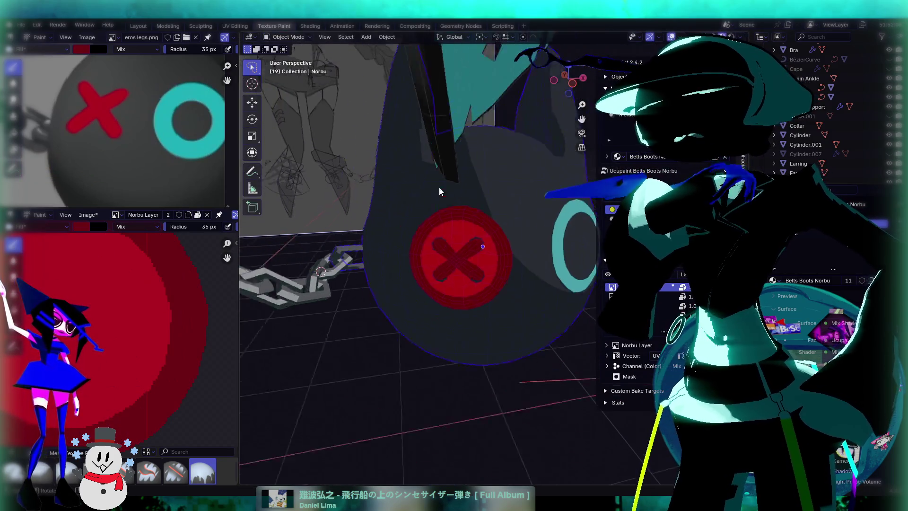
Step: Orbit and zoom around the button to inspect the darker rim, lighter centre and dark red X
mouse_move(542, 379)
middle_down()
mouse_move(531, 347)
mouse_move(432, 316)
mouse_move(451, 318)
mouse_move(431, 290)
mouse_move(491, 286)
mouse_move(469, 309)
middle_up()
scroll(472, 329, down, 5)
scroll(458, 324, up, 6)
scroll(449, 266, up, 3)
scroll(453, 270, up, 1)
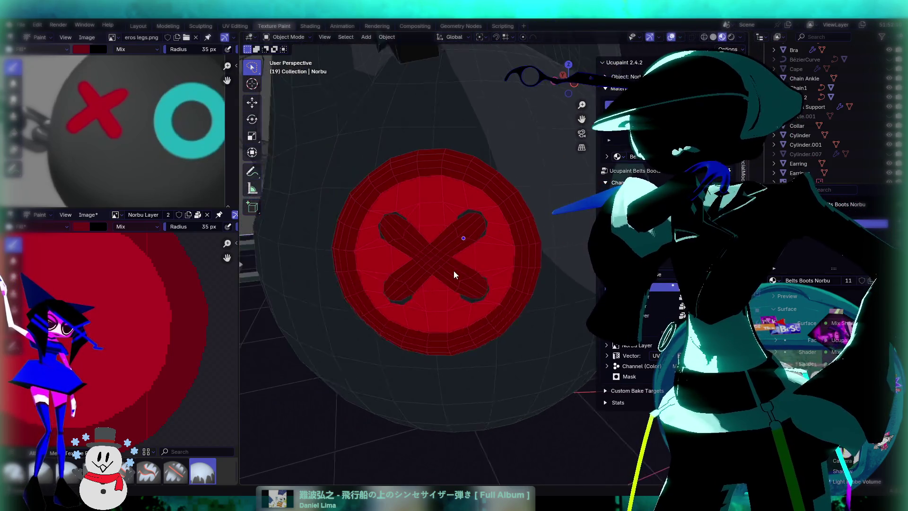
scroll(458, 270, up, 2)
mouse_move(457, 271)
middle_down()
mouse_move(491, 269)
mouse_move(475, 245)
mouse_move(415, 259)
middle_up()
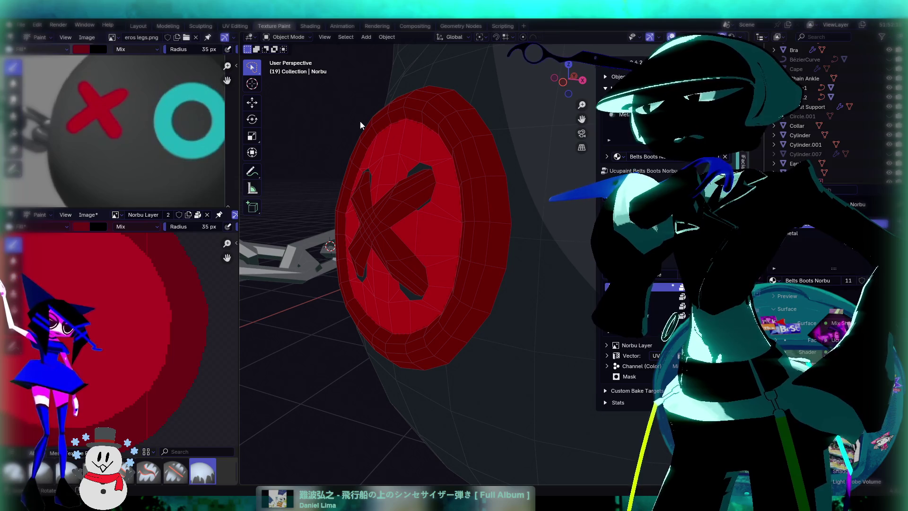
middle_drag(359, 120, 432, 164)
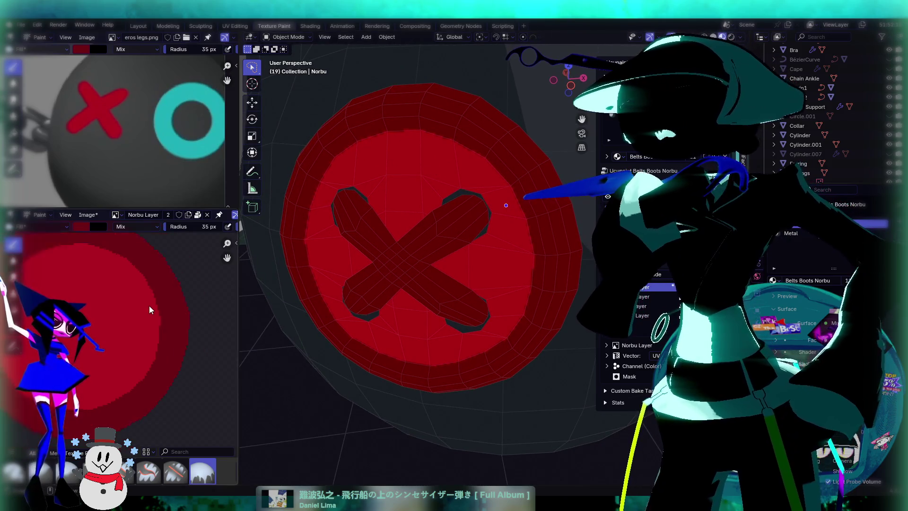
middle_drag(148, 306, 166, 313)
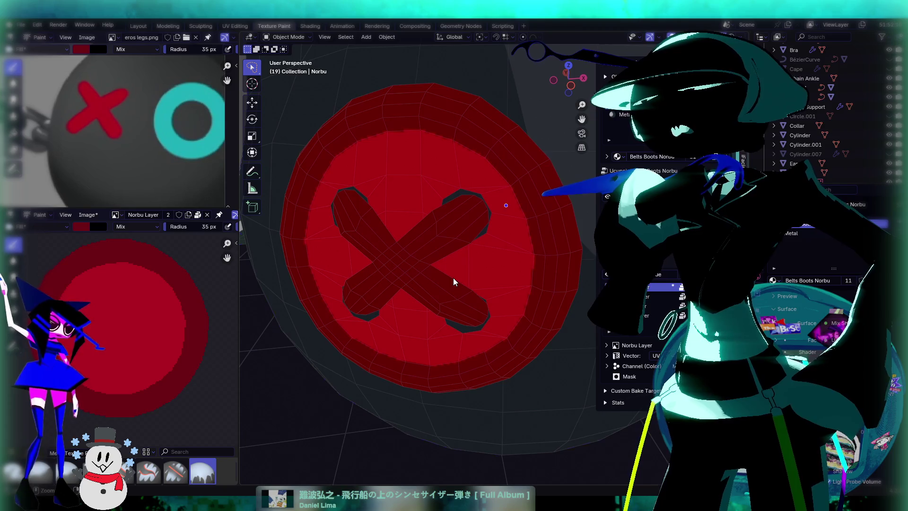
key(ctrl+Tab)
Step: Enter Edit Mode on the head and view the button straight from the front
key(Tab)
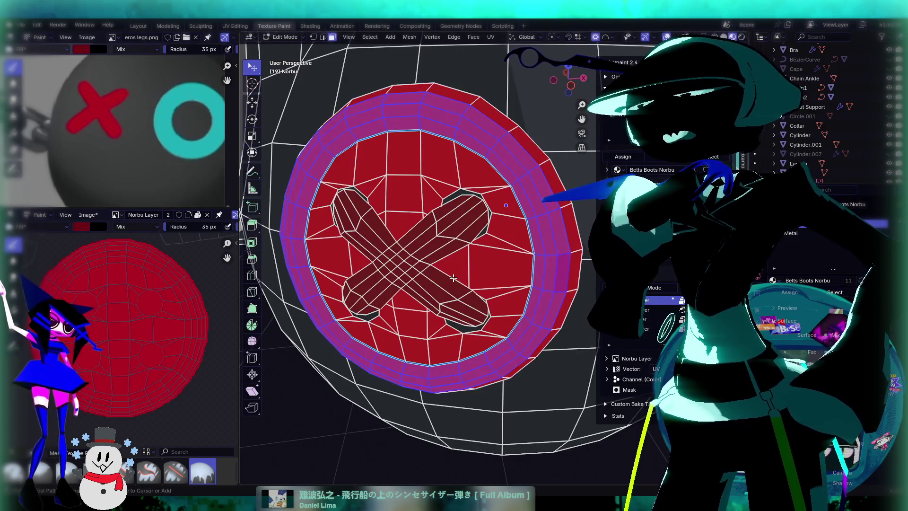
key(ctrl+KP_Subtract)
alt+click(452, 278)
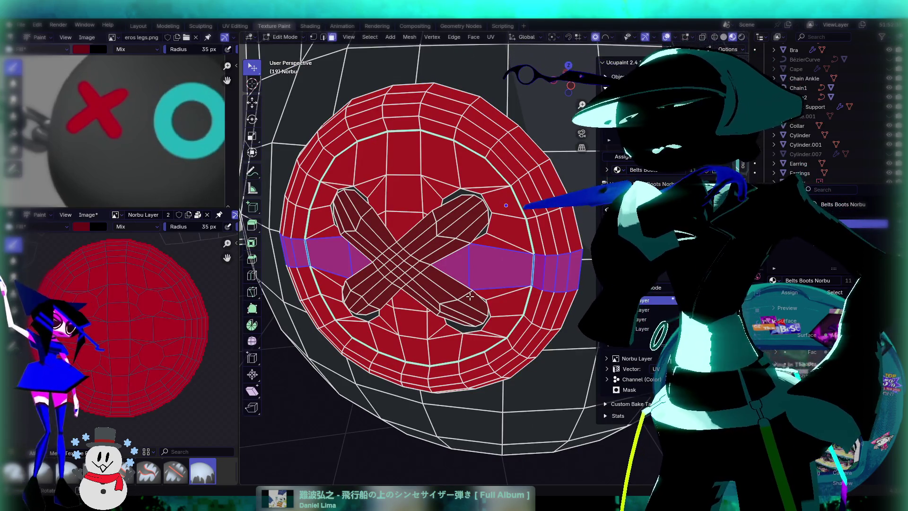
click(469, 296)
scroll(425, 303, down, 2)
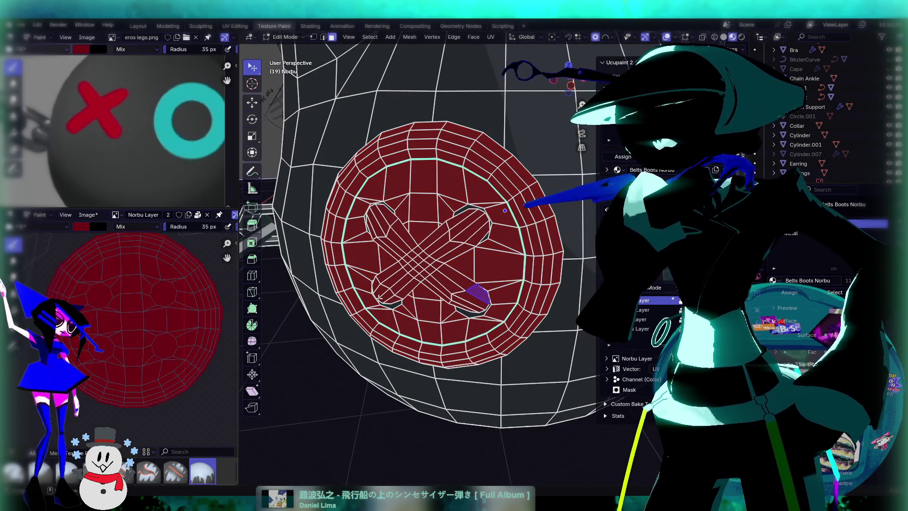
scroll(340, 304, up, 4)
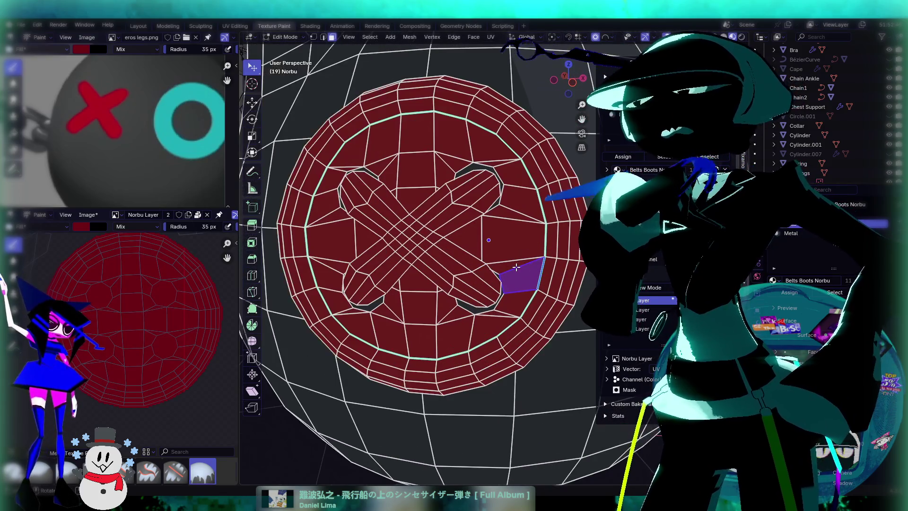
key(KP_1)
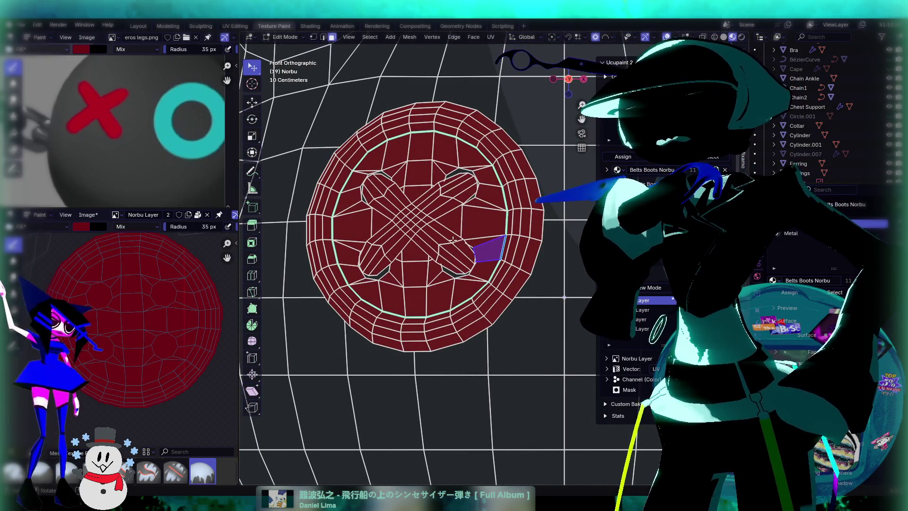
Step: Use Select Circle to brush-select the inner disc faces, including the X, leaving the rim unselected
click(250, 70)
click(305, 115)
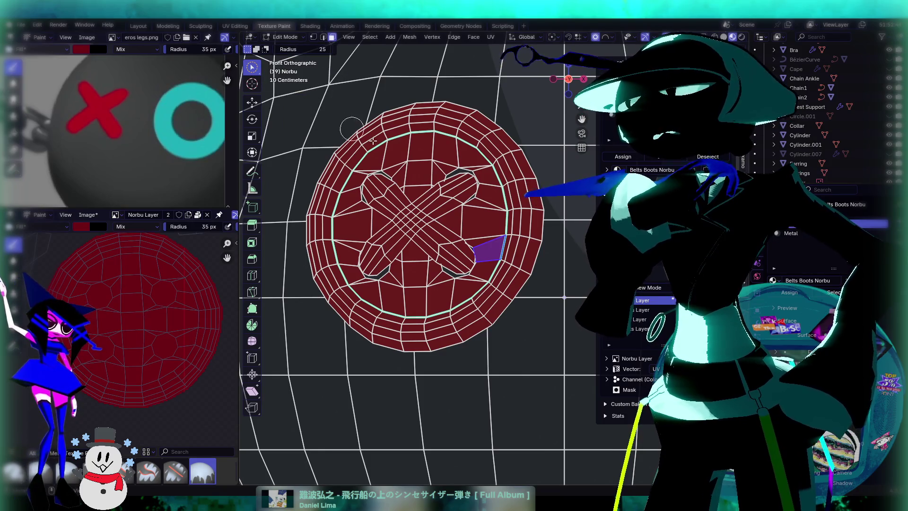
mouse_move(414, 164)
mouse_down()
mouse_move(387, 171)
mouse_move(362, 194)
mouse_move(355, 249)
mouse_move(373, 283)
mouse_move(401, 295)
mouse_move(435, 286)
mouse_move(428, 259)
mouse_move(405, 237)
mouse_move(457, 226)
mouse_move(474, 241)
mouse_move(483, 194)
mouse_move(444, 162)
mouse_move(411, 197)
mouse_move(438, 168)
mouse_move(473, 199)
mouse_up()
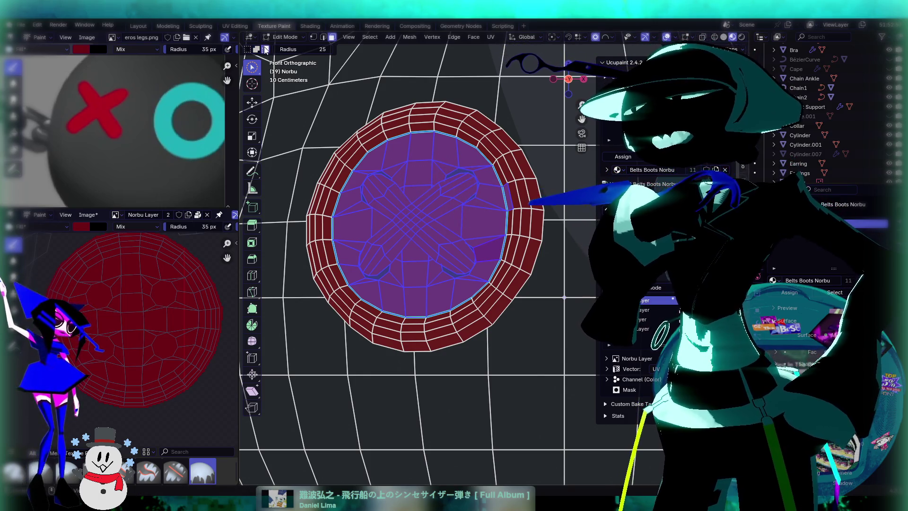
middle_drag(494, 167, 515, 192)
drag(519, 193, 521, 194)
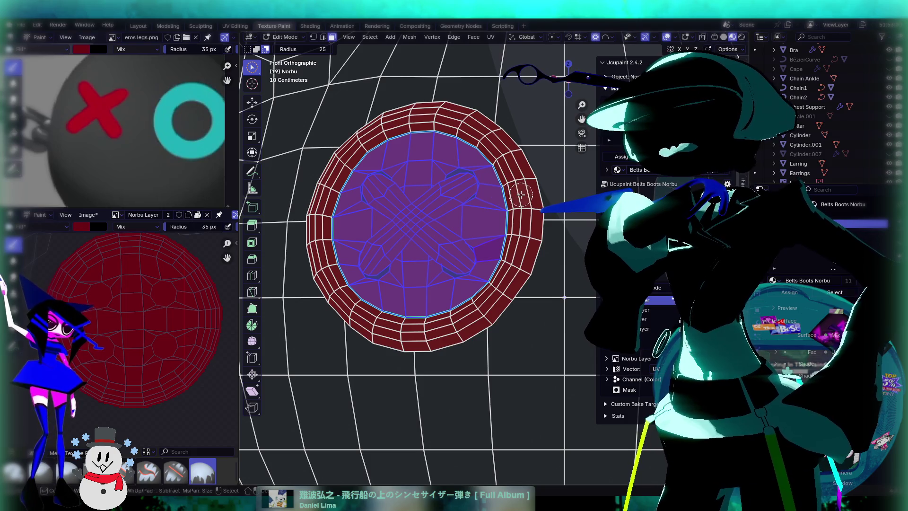
mouse_move(547, 244)
middle_down()
mouse_move(518, 295)
mouse_move(470, 263)
mouse_move(498, 296)
mouse_move(519, 297)
mouse_move(471, 287)
middle_up()
scroll(510, 296, down, 3)
scroll(503, 296, up, 4)
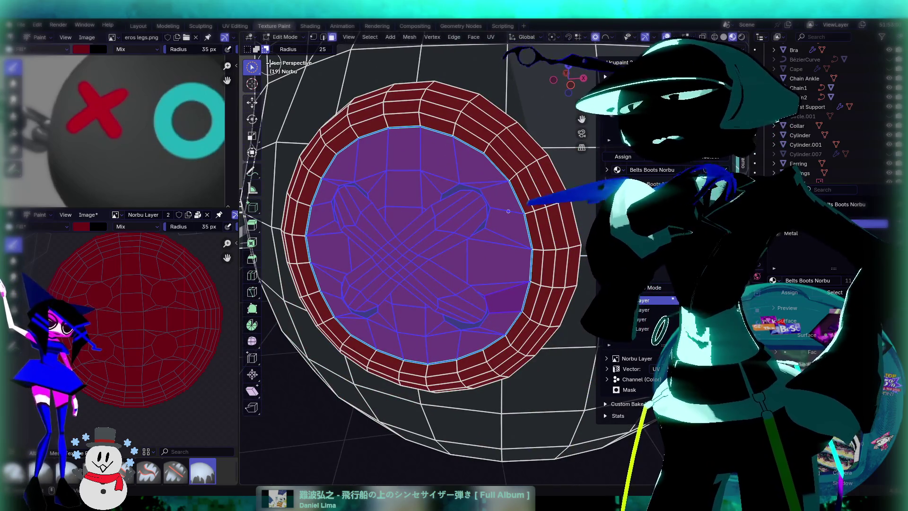
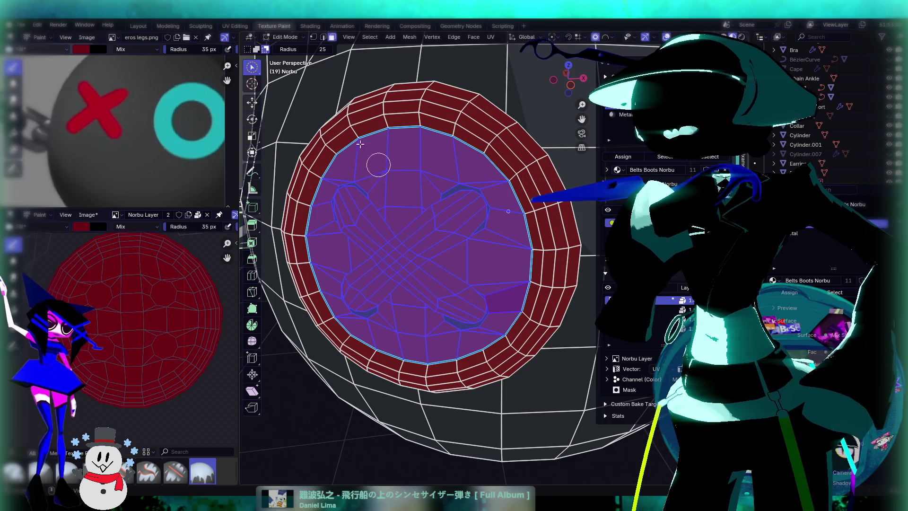
Step: Switch to face select, face the button head-on, and start selecting the X's face strips
drag(257, 71, 284, 89)
middle_drag(427, 228, 389, 265)
click(374, 283)
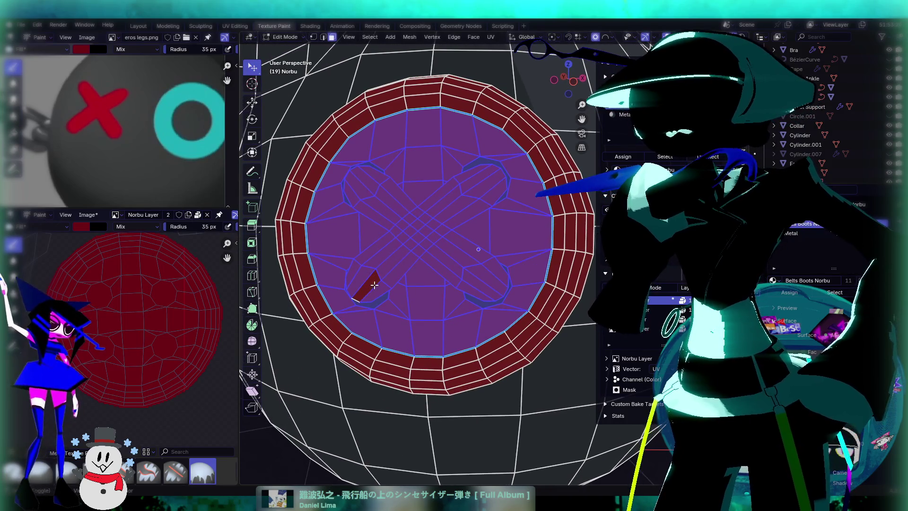
scroll(378, 293, up, 1)
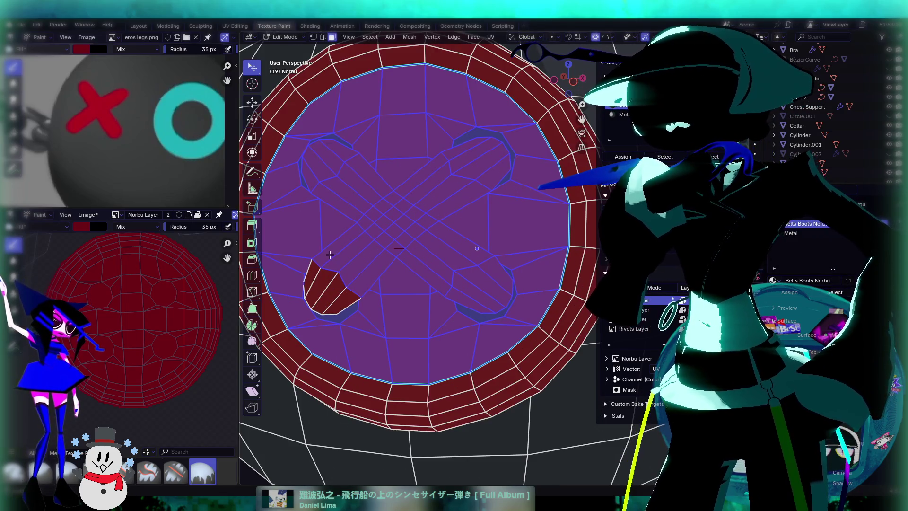
shift+click(336, 252)
alt+shift+click(395, 225)
Step: Add the remaining diagonal X bar strips so the whole X is selected, then go to UV Editing
alt+shift+click(417, 227)
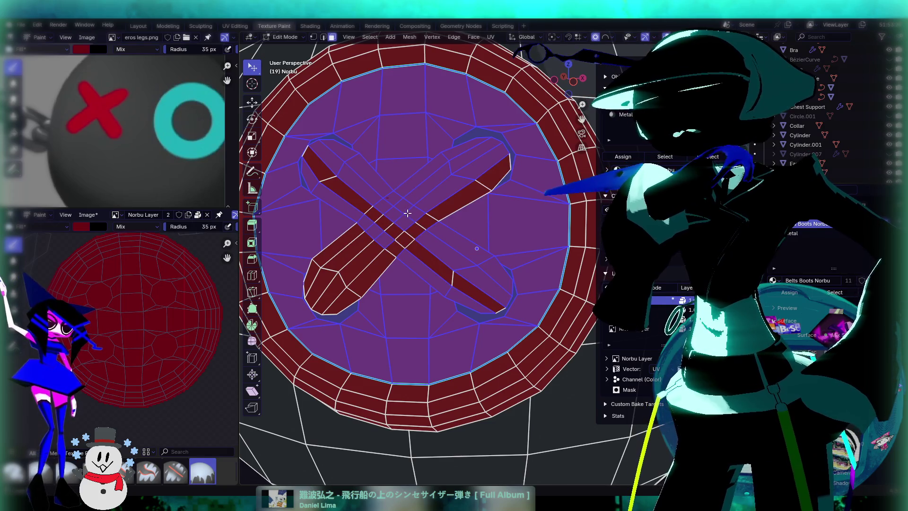
alt+shift+click(408, 213)
alt+shift+click(398, 210)
alt+shift+click(380, 203)
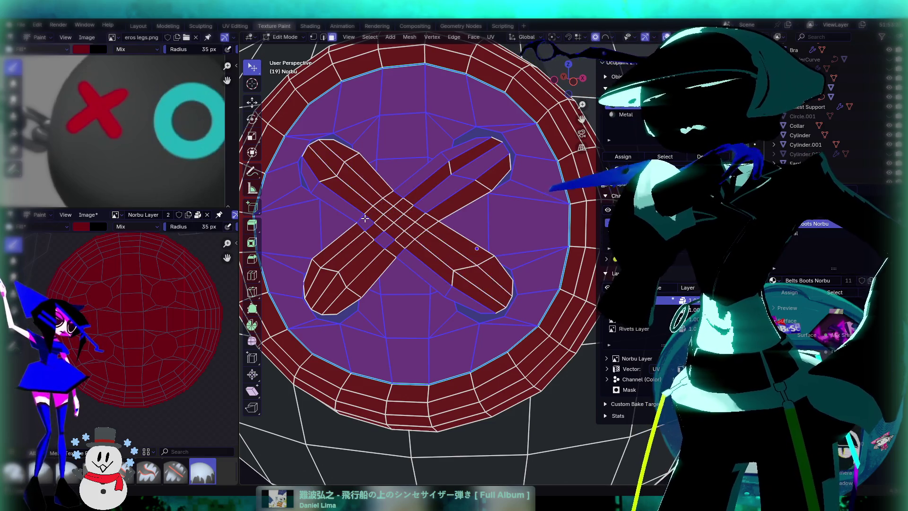
alt+shift+click(364, 219)
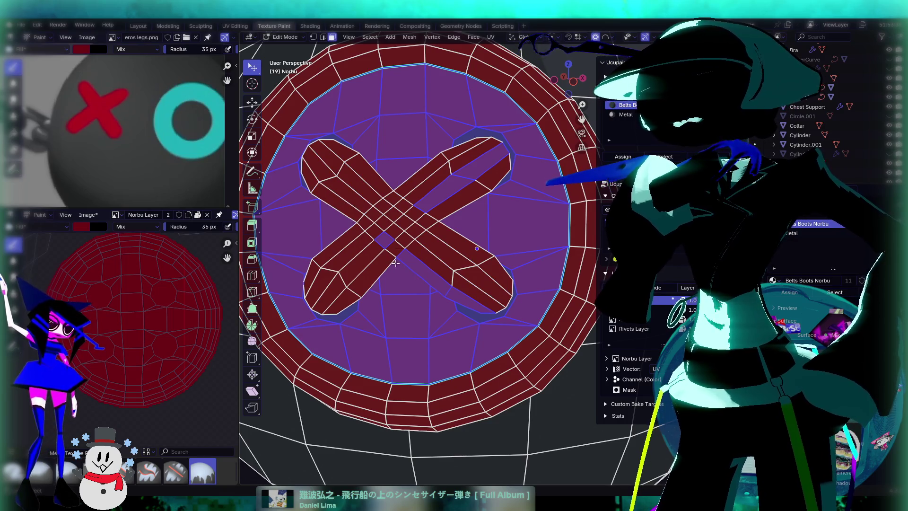
alt+shift+click(383, 241)
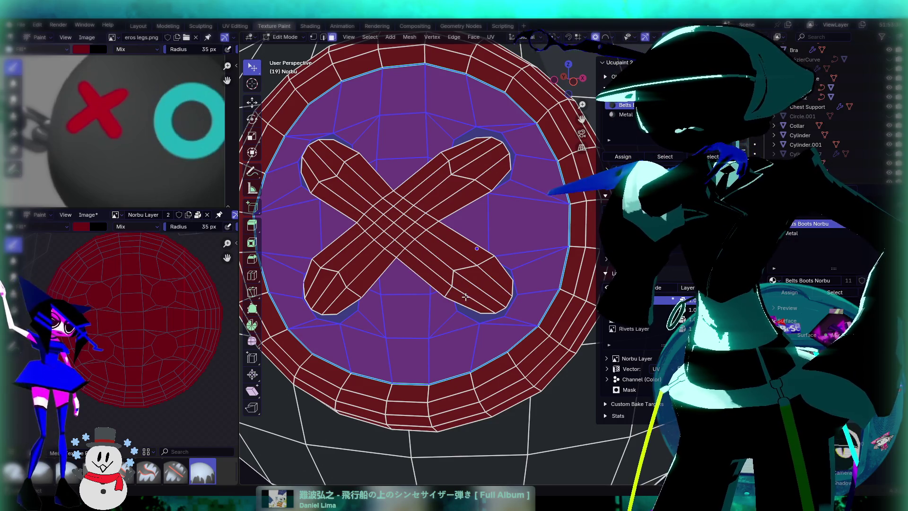
scroll(178, 330, down, 3)
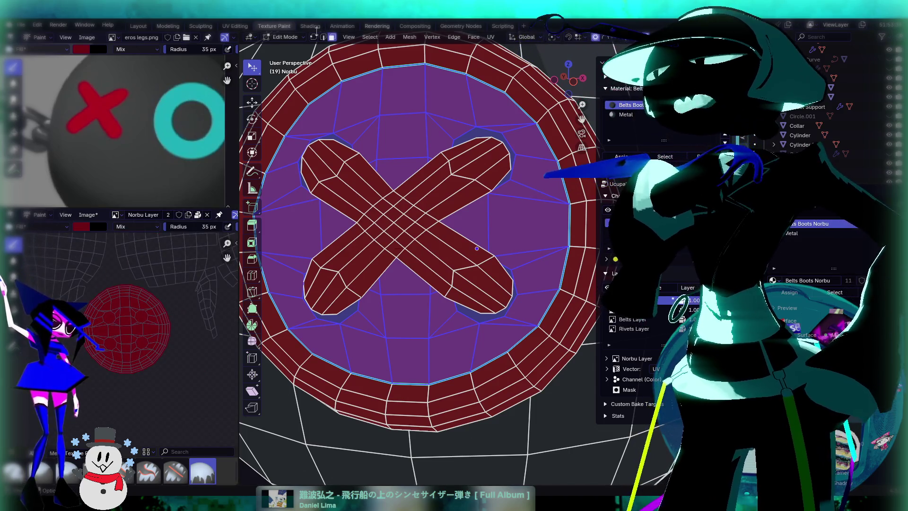
click(239, 28)
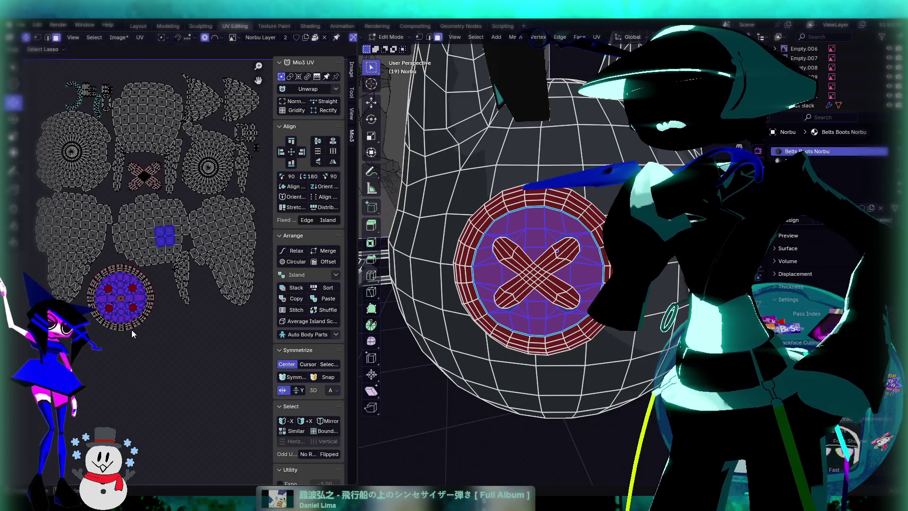
Step: Try moving the selected UV islands down and right, then undo the move
scroll(132, 333, up, 2)
scroll(121, 296, down, 3)
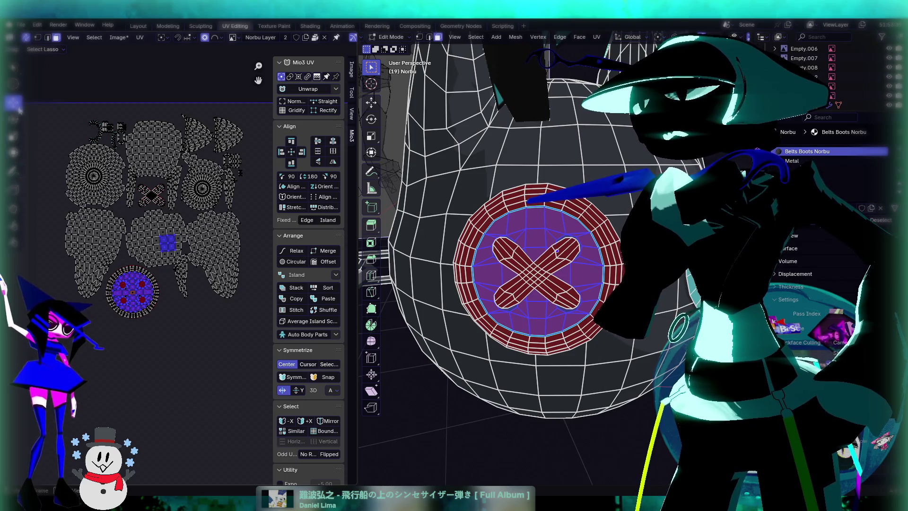
scroll(149, 303, up, 1)
mouse_move(134, 273)
mouse_down()
mouse_move(186, 362)
mouse_move(183, 334)
mouse_move(163, 344)
mouse_move(166, 322)
mouse_move(176, 333)
mouse_up()
mouse_move(496, 293)
middle_down()
mouse_move(473, 283)
mouse_move(501, 312)
mouse_move(463, 293)
mouse_move(501, 313)
mouse_move(567, 294)
mouse_move(432, 286)
mouse_move(598, 306)
middle_up()
scroll(501, 312, up, 4)
key(ctrl+z)
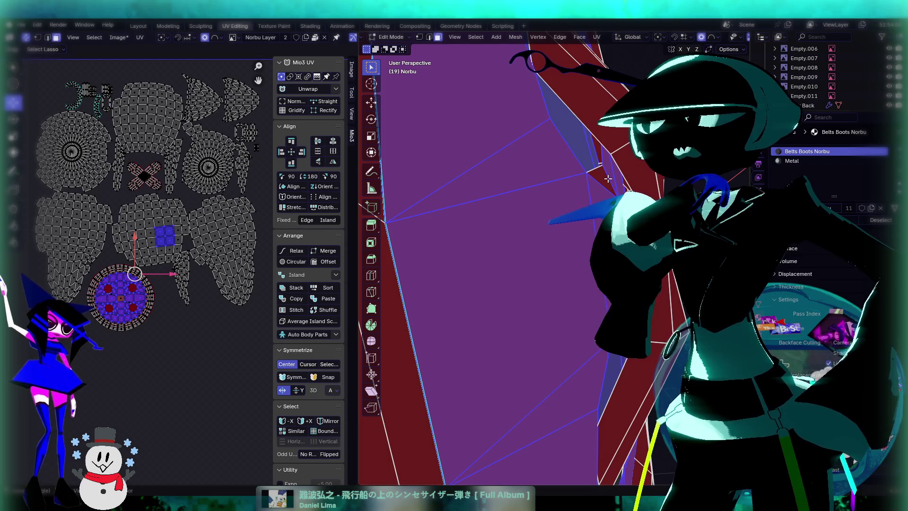
Step: Deselect the two stray purple faces near the button, then orbit so the X faces the camera
mouse_move(606, 199)
middle_down()
mouse_move(567, 215)
mouse_move(562, 261)
middle_up()
middle_drag(533, 264, 545, 271)
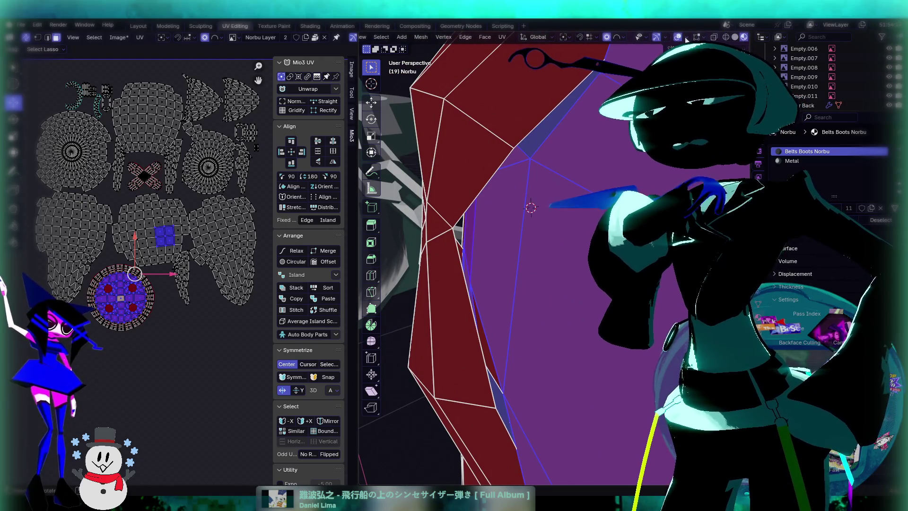
mouse_move(491, 256)
middle_down()
mouse_move(447, 247)
mouse_move(643, 40)
middle_up()
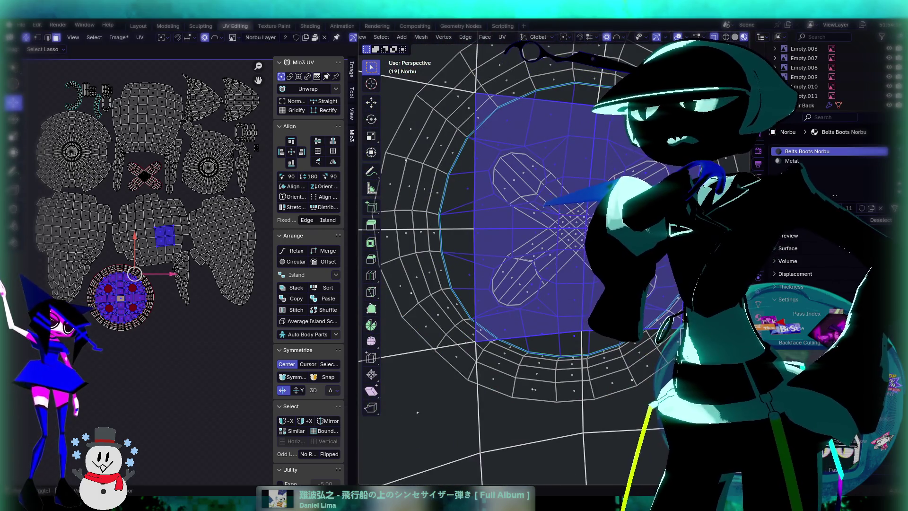
mouse_move(520, 255)
middle_down()
mouse_move(511, 246)
mouse_move(539, 227)
mouse_move(525, 250)
mouse_move(561, 293)
middle_up()
shift+click(539, 167)
shift+click(542, 285)
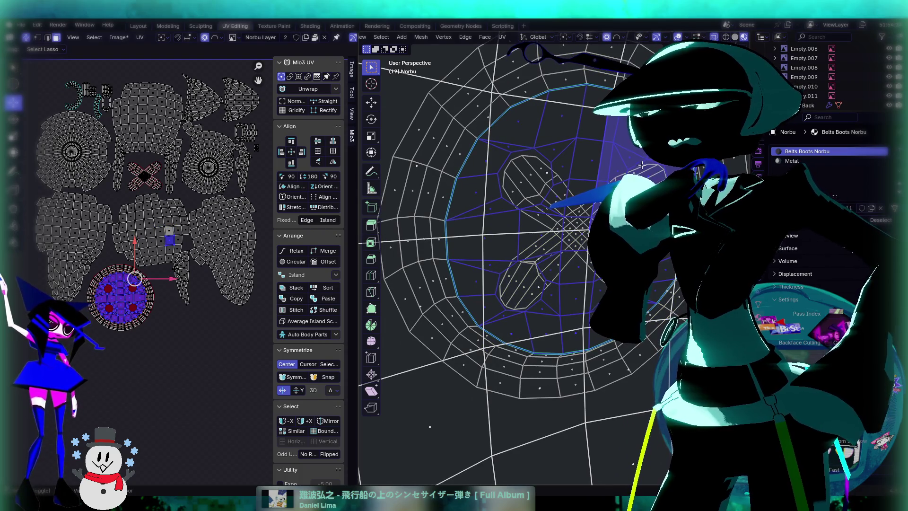
mouse_move(409, 249)
middle_down()
mouse_move(402, 458)
mouse_move(388, 471)
mouse_move(569, 185)
mouse_move(497, 349)
mouse_move(509, 365)
mouse_move(528, 362)
mouse_move(543, 314)
mouse_move(638, 295)
mouse_move(543, 300)
middle_up()
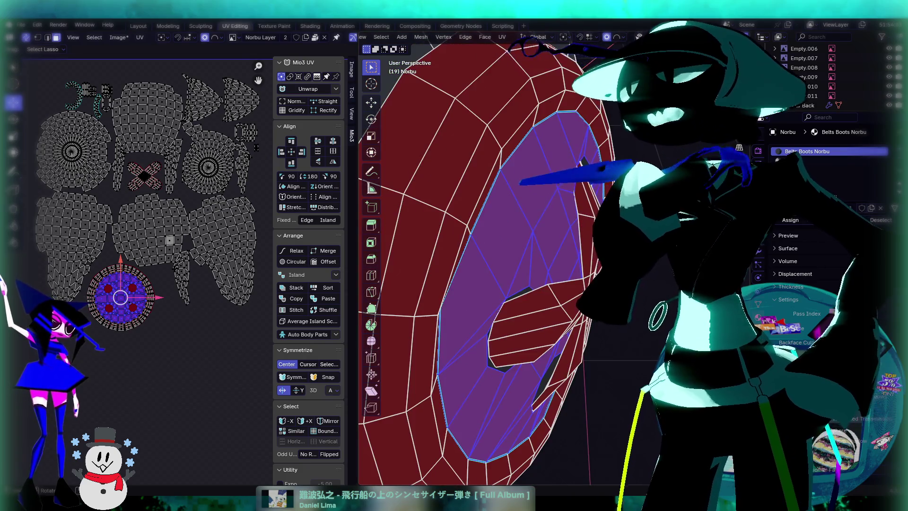
middle_drag(577, 274, 520, 283)
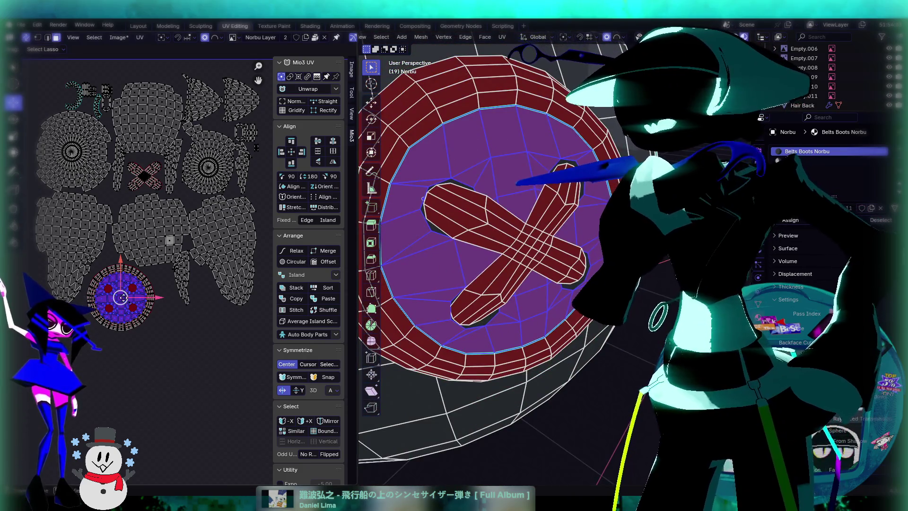
Step: Move the button's UV island onto the texture's red circle
key(g)
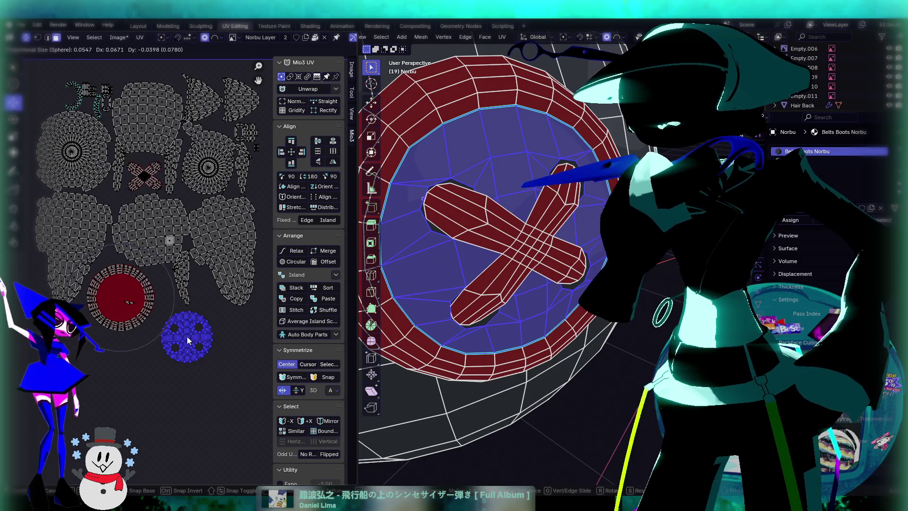
click(188, 339)
scroll(149, 307, up, 4)
middle_drag(150, 310, 111, 270)
drag(198, 383, 95, 289)
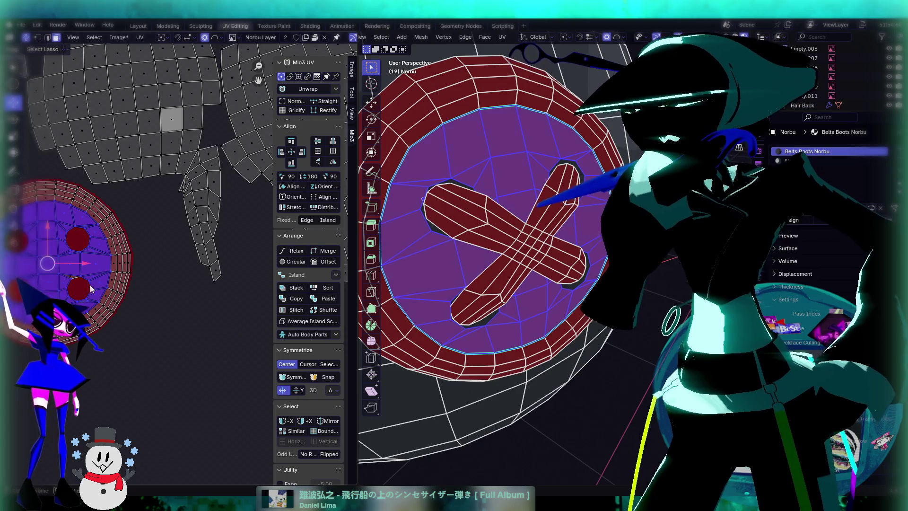
scroll(95, 289, down, 2)
mouse_move(109, 331)
mouse_down()
mouse_move(211, 378)
mouse_move(195, 352)
mouse_up()
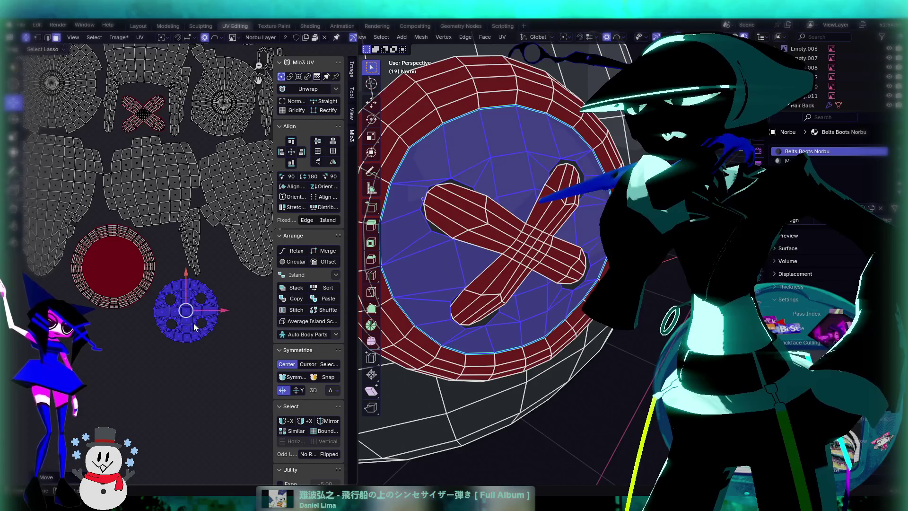
drag(186, 310, 177, 314)
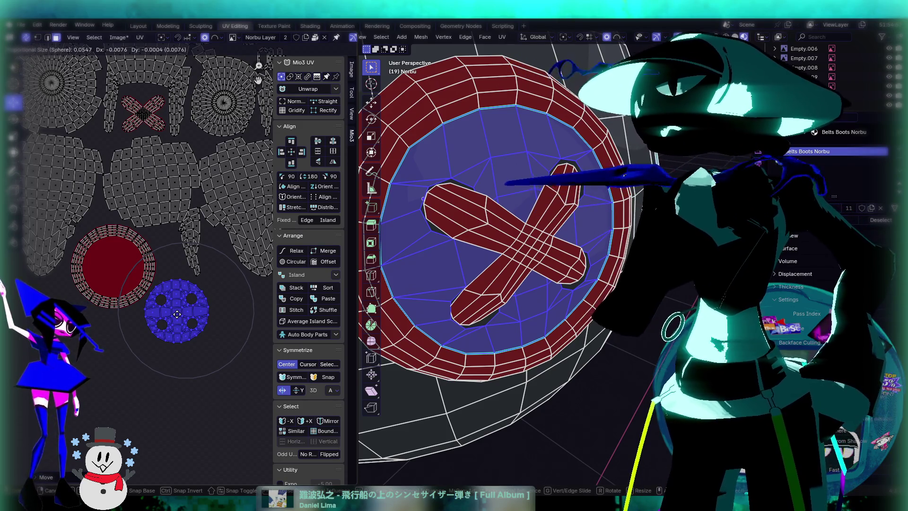
drag(177, 314, 115, 271)
Step: Scale the island down to fit inside the red ring, reposition it, and clear the selection
key(s)
click(128, 292)
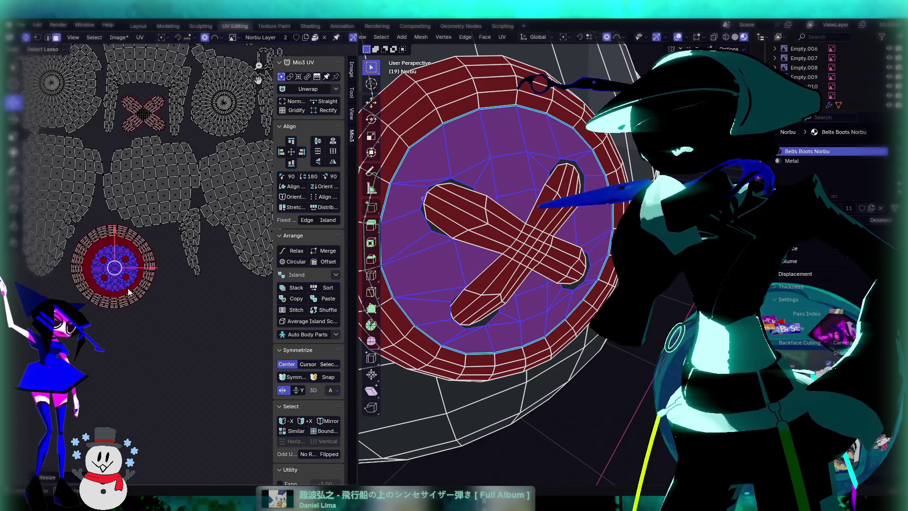
key(g)
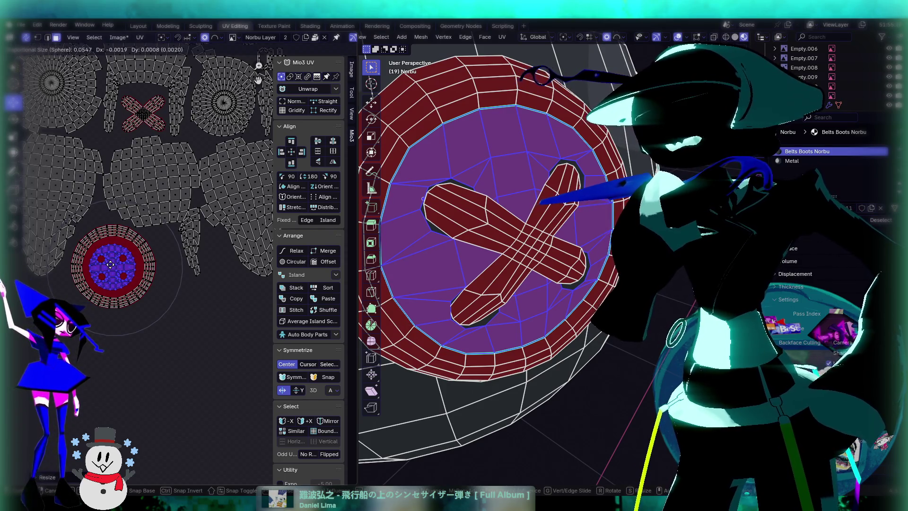
click(110, 263)
drag(164, 311, 198, 315)
mouse_move(478, 217)
middle_down()
mouse_move(476, 199)
mouse_move(462, 188)
mouse_move(453, 232)
middle_up()
scroll(453, 232, up, 3)
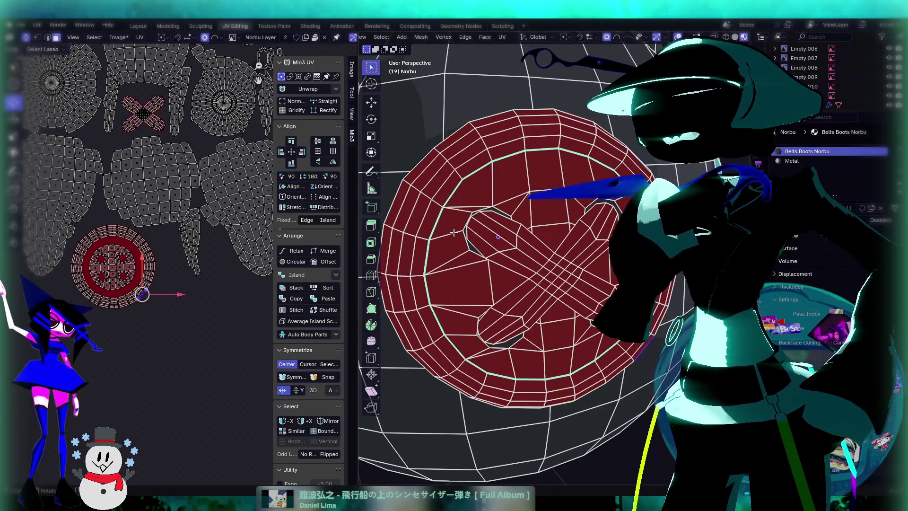
Step: Select the disc's circular face rings, adjusting sections of the outer ring
alt+click(429, 230)
alt+click(425, 238)
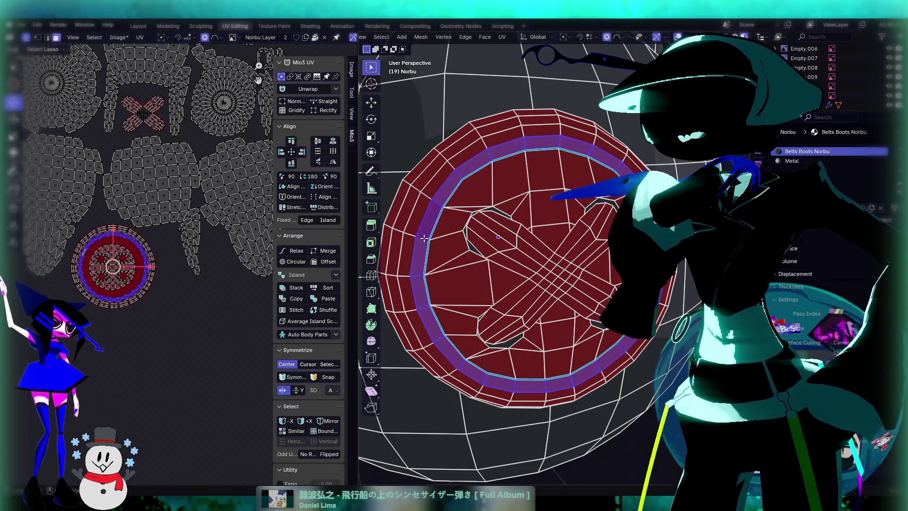
alt+shift+click(411, 229)
alt+shift+click(402, 226)
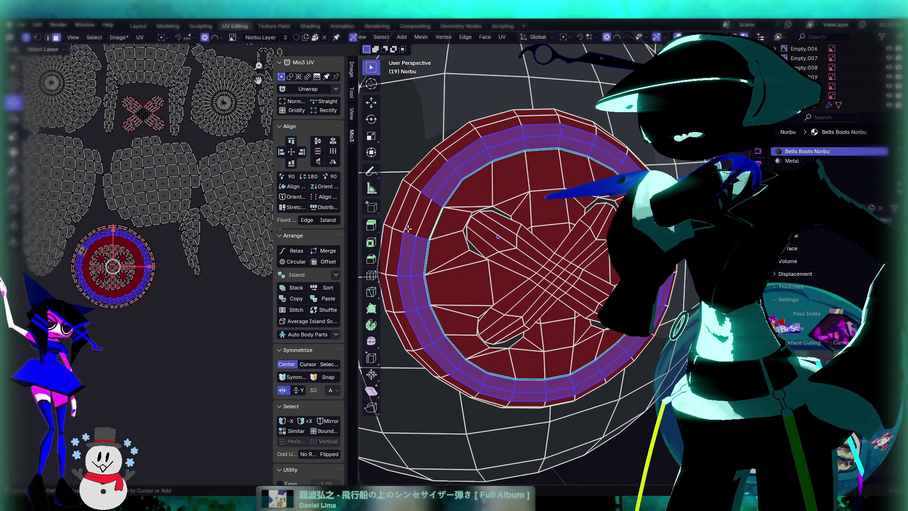
alt+shift+click(408, 229)
middle_drag(448, 251, 518, 241)
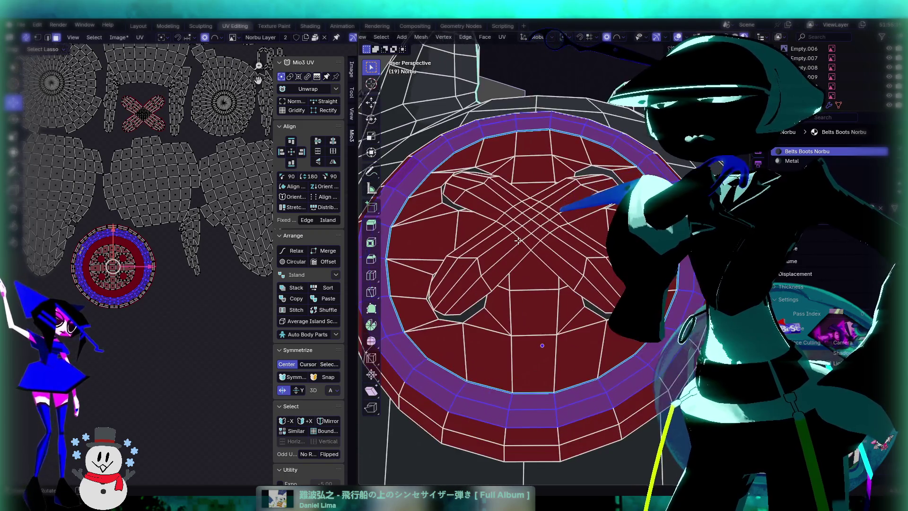
scroll(518, 240, down, 2)
middle_drag(578, 140, 553, 219)
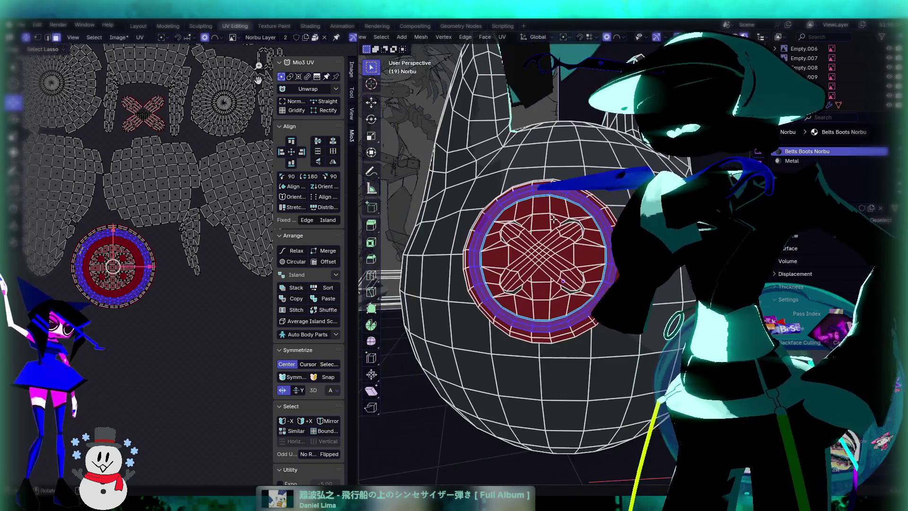
Step: Grow the face selection outward with Ctrl+Numpad Plus to include the button's rim
scroll(202, 224, down, 2)
scroll(200, 205, up, 4)
scroll(201, 209, down, 1)
scroll(200, 205, down, 2)
middle_drag(516, 265, 482, 258)
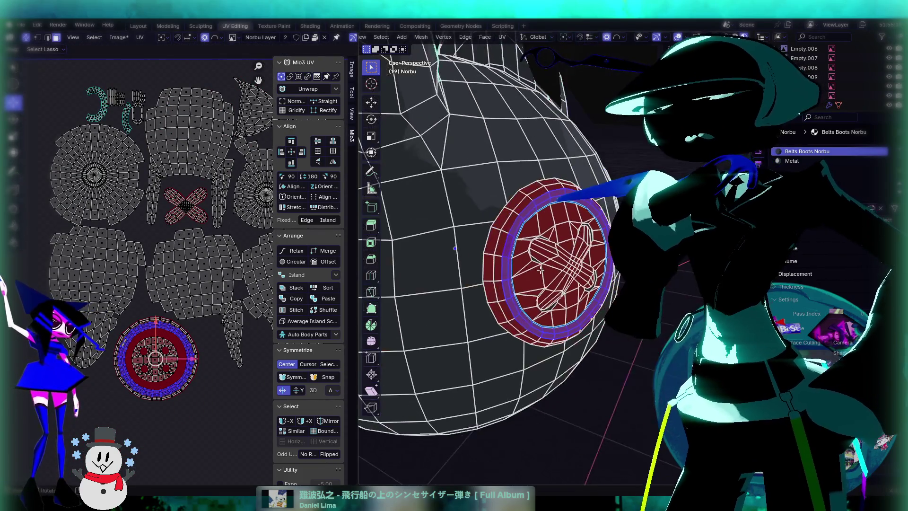
scroll(478, 256, up, 2)
key(ctrl+KP_Add)
key(ctrl+KP_Add)
middle_drag(421, 253, 492, 250)
middle_drag(487, 71, 511, 43)
click(416, 38)
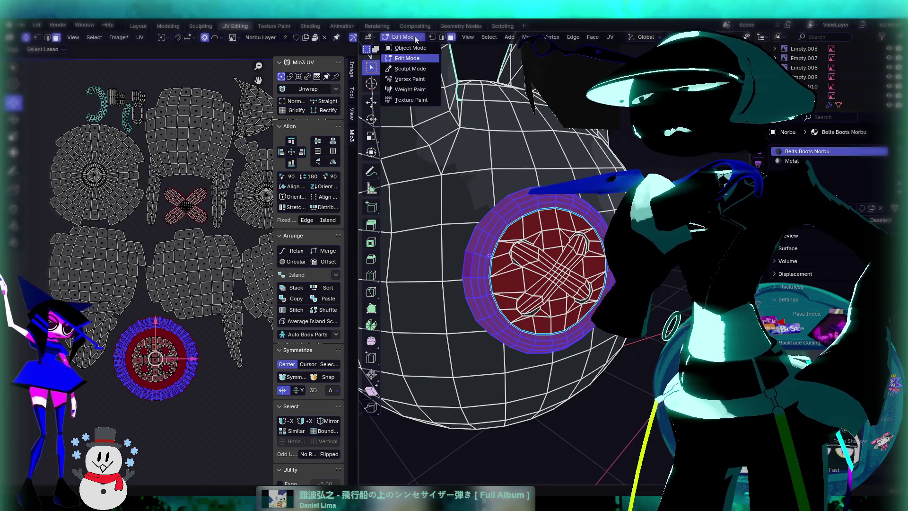
click(410, 99)
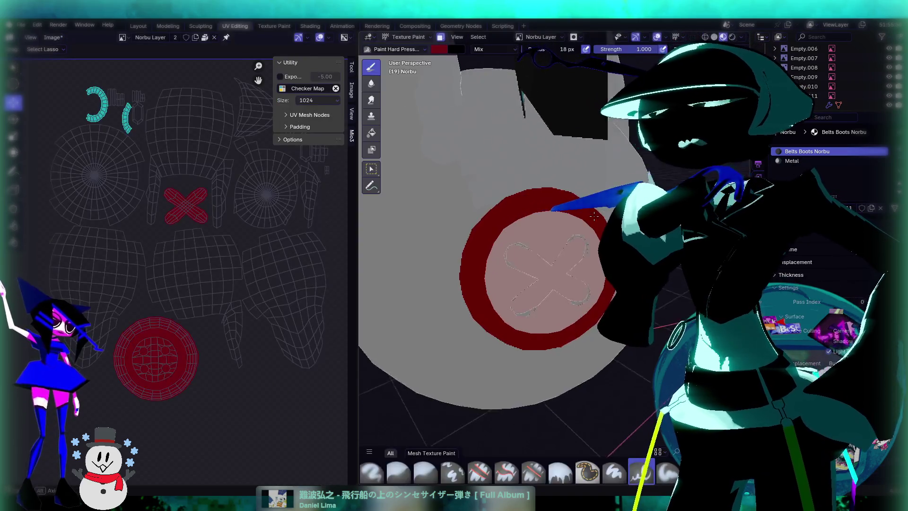
middle_drag(565, 255, 564, 213)
scroll(180, 187, up, 3)
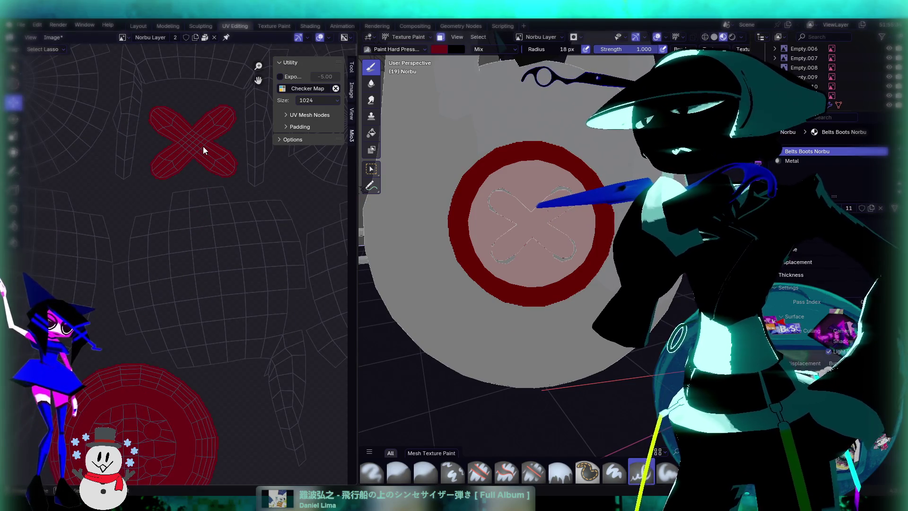
scroll(519, 211, down, 2)
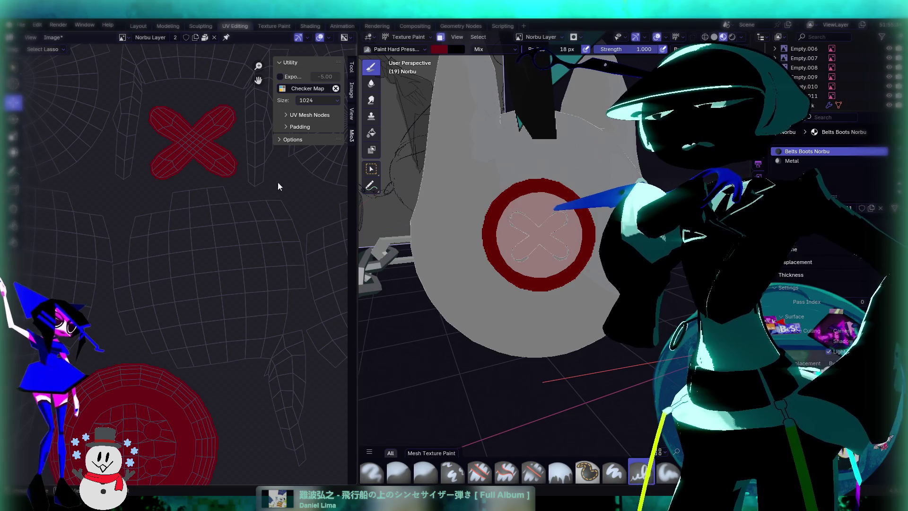
middle_drag(207, 148, 219, 192)
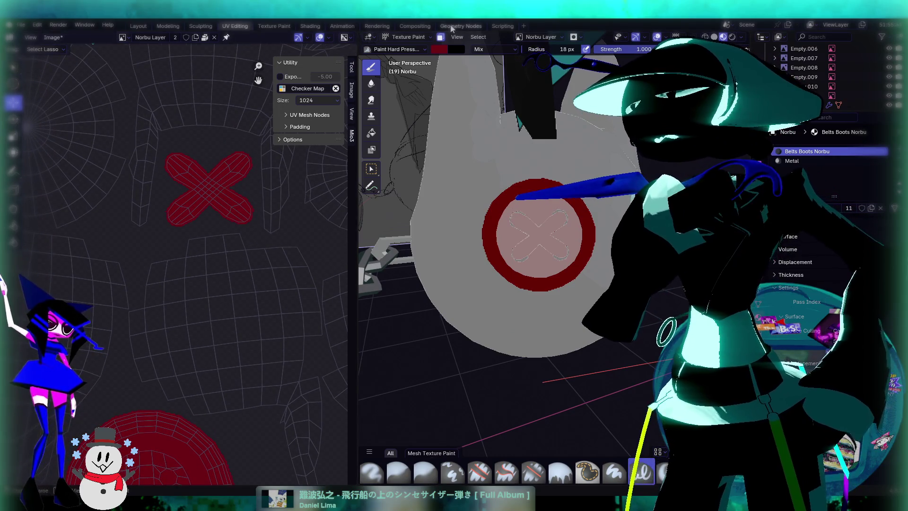
click(408, 37)
click(402, 46)
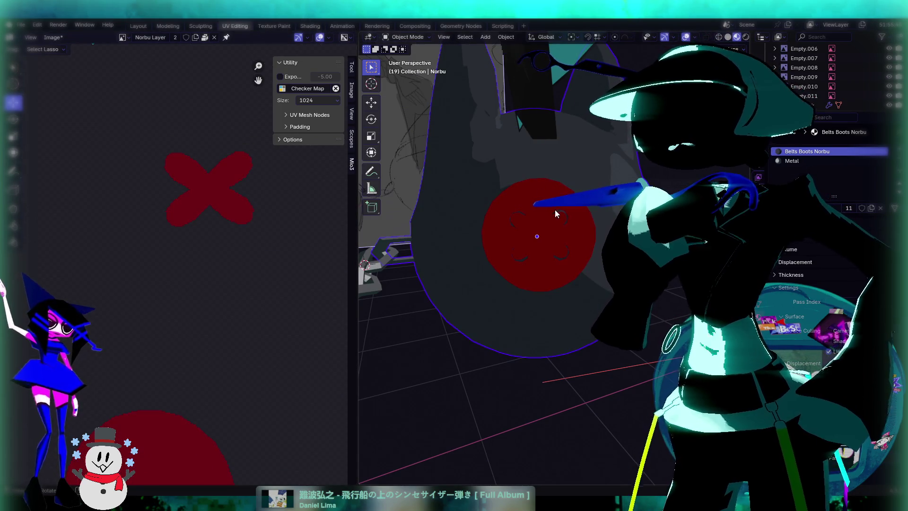
key(Tab)
Step: Bring up the Texture Paint workspace with the button's UV island visible, in Texture Paint mode
click(260, 26)
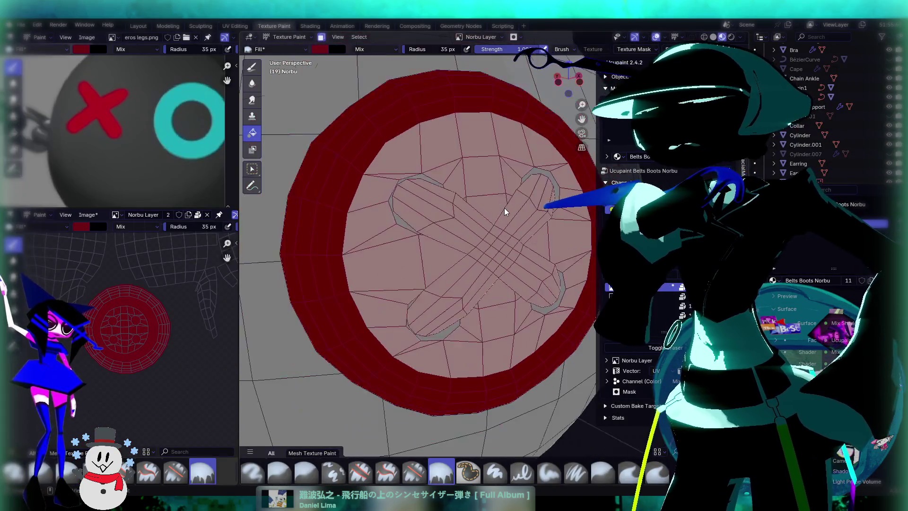
scroll(504, 211, down, 2)
scroll(177, 331, down, 2)
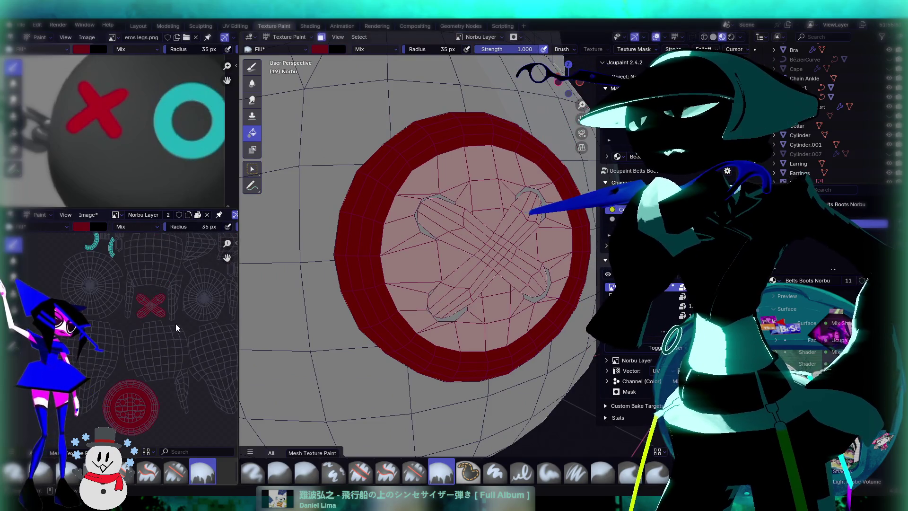
scroll(179, 331, up, 4)
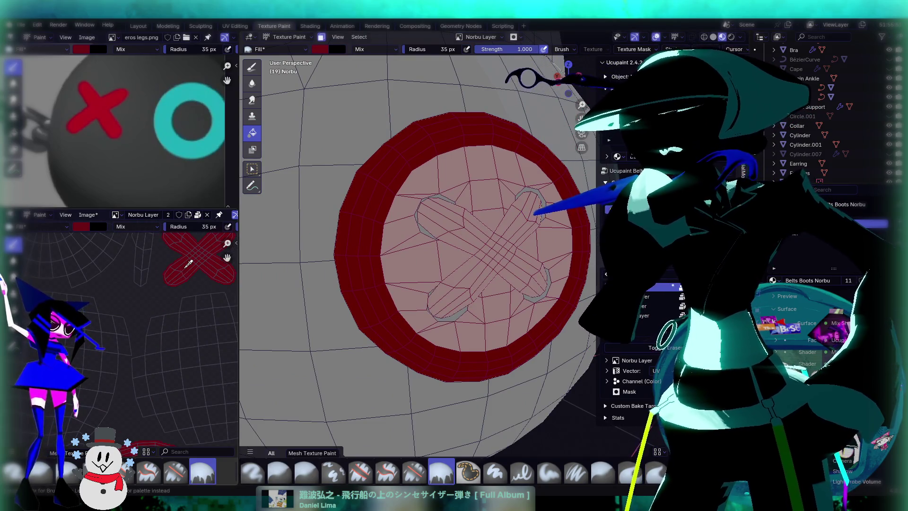
middle_drag(189, 263, 137, 262)
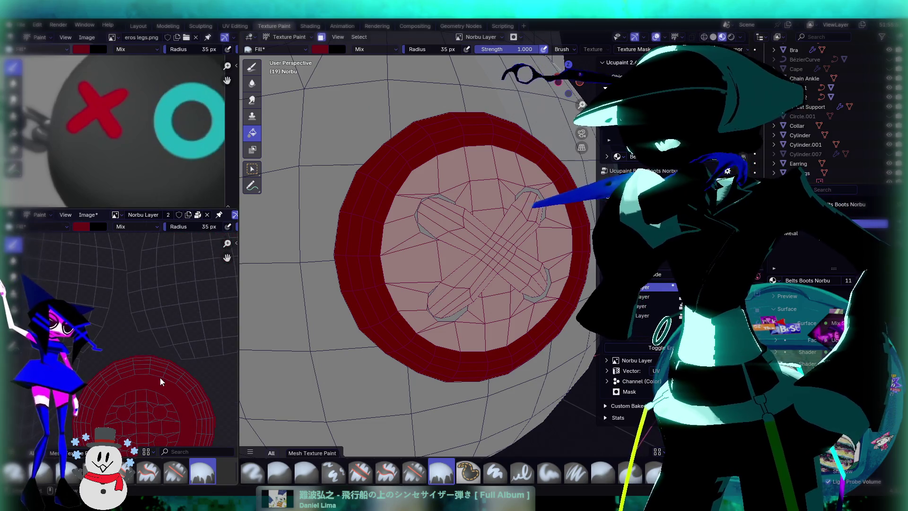
scroll(373, 238, down, 3)
mouse_move(443, 256)
middle_down()
mouse_move(428, 264)
mouse_move(428, 277)
mouse_move(408, 230)
middle_up()
click(286, 37)
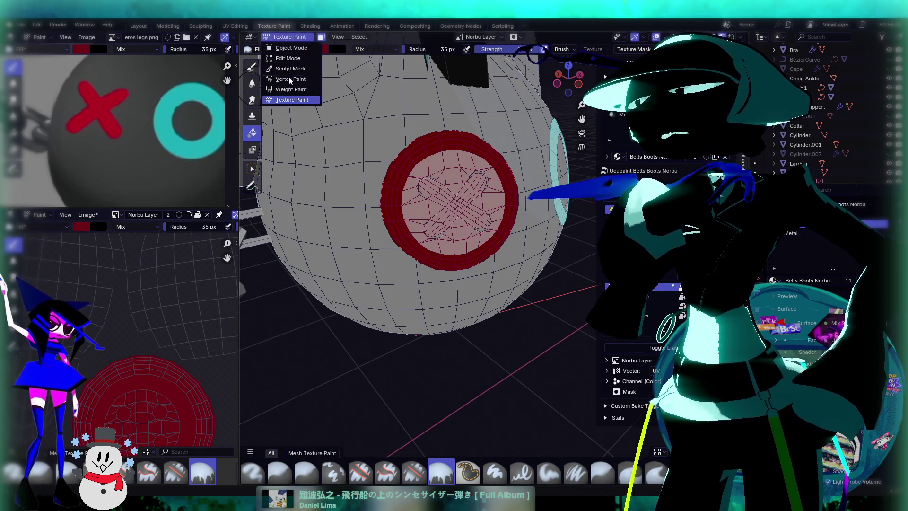
click(290, 48)
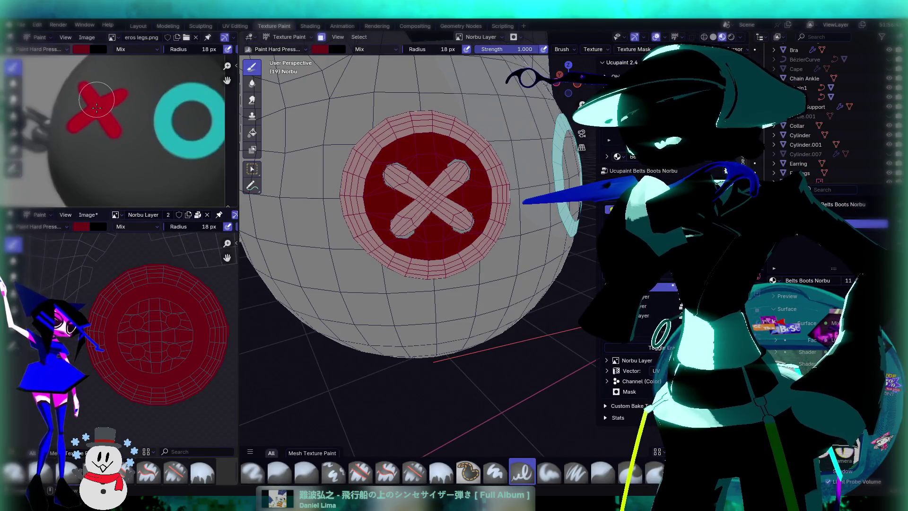
Step: Sample the X's brighter red and flood-fill the dark red button disc with it
key(s)
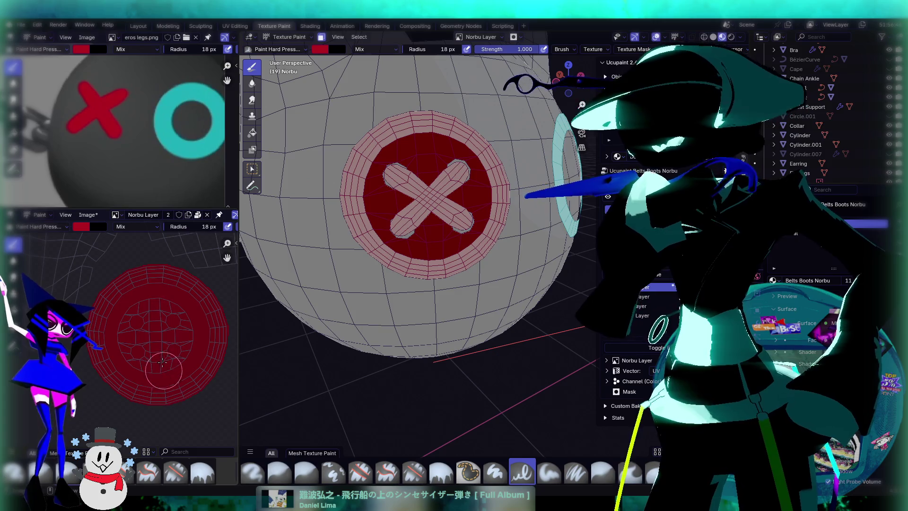
click(257, 134)
click(415, 152)
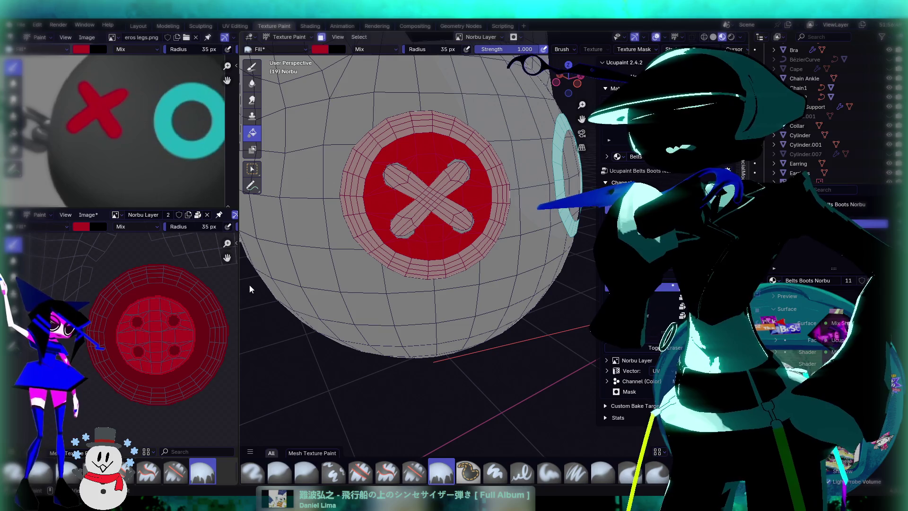
Step: Deselect the button's faces in Edit Mode and return to Object Mode
key(Tab)
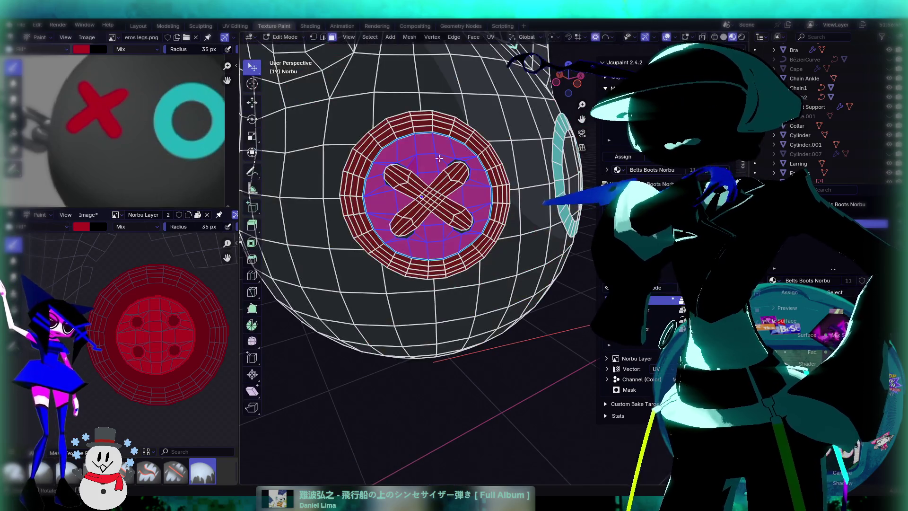
scroll(505, 380, down, 5)
key(alt+a)
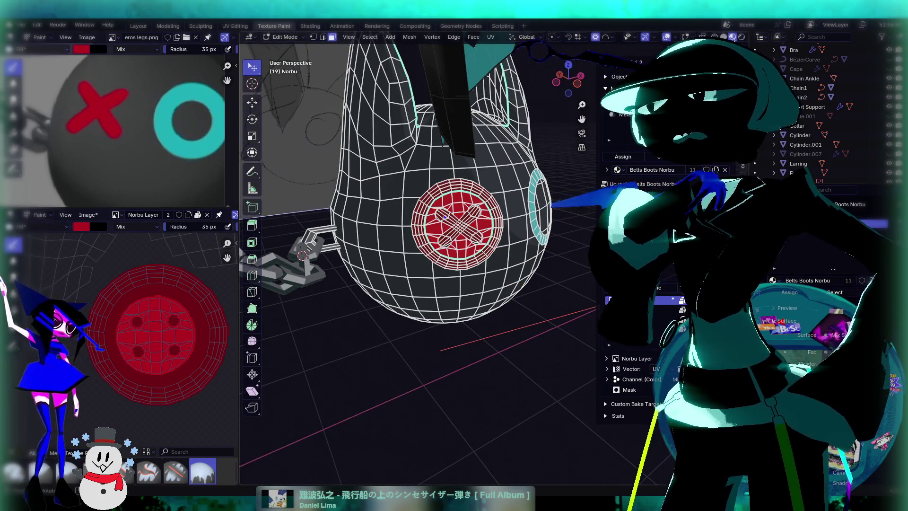
middle_drag(640, 45, 319, 26)
click(285, 36)
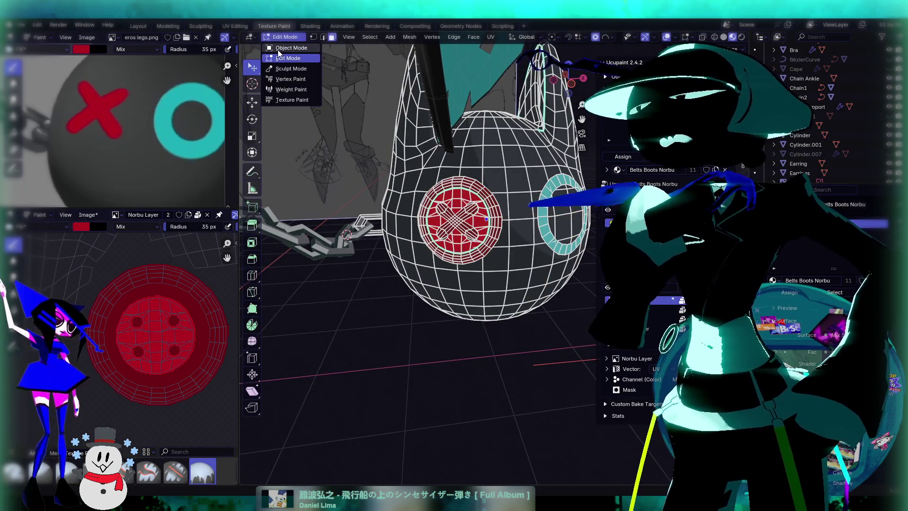
click(286, 54)
Step: Inspect the red button disc from several angles, then return to the Layout workspace
middle_drag(405, 314, 416, 283)
scroll(416, 284, up, 6)
scroll(501, 282, up, 3)
middle_drag(500, 281, 354, 263)
scroll(419, 242, down, 6)
middle_drag(449, 243, 497, 287)
scroll(497, 284, up, 2)
scroll(492, 288, down, 7)
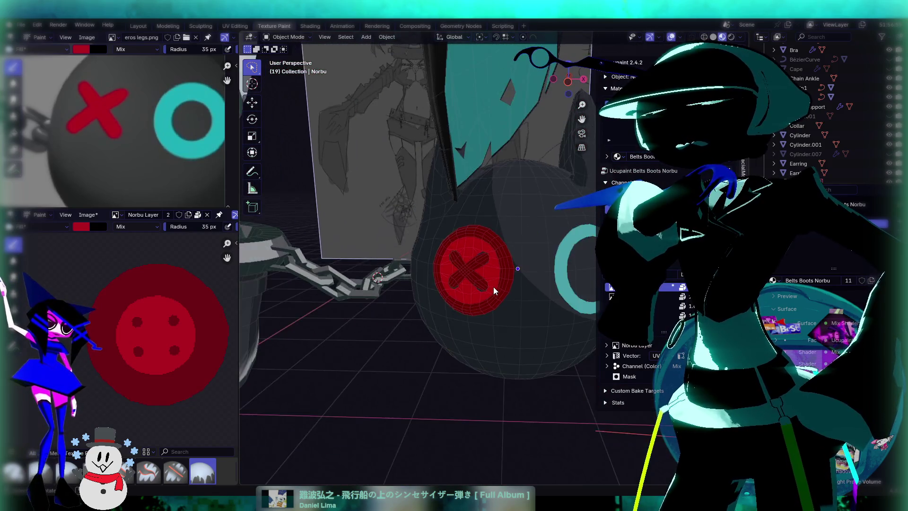
scroll(506, 293, up, 5)
scroll(520, 298, down, 1)
mouse_move(512, 296)
middle_down()
mouse_move(470, 245)
mouse_move(480, 274)
middle_up()
scroll(469, 248, down, 2)
scroll(481, 276, up, 2)
scroll(484, 282, up, 3)
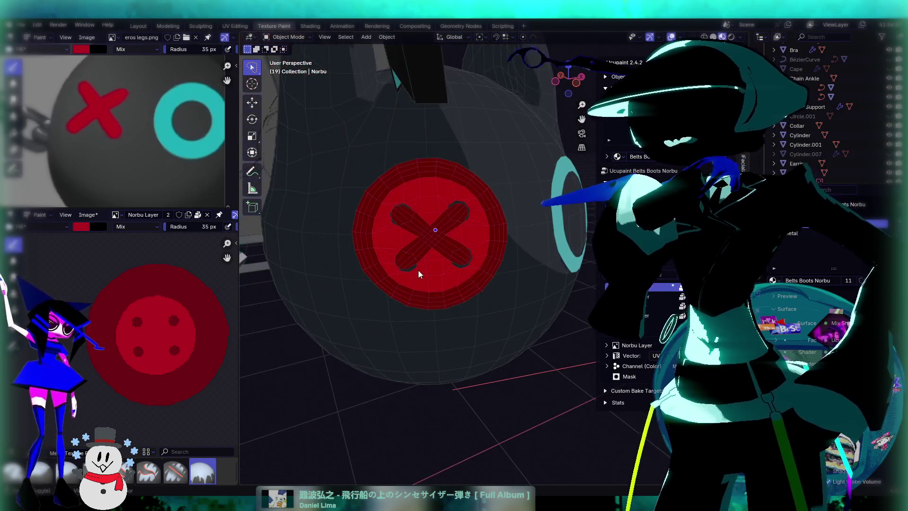
middle_drag(417, 271, 509, 250)
scroll(509, 251, up, 1)
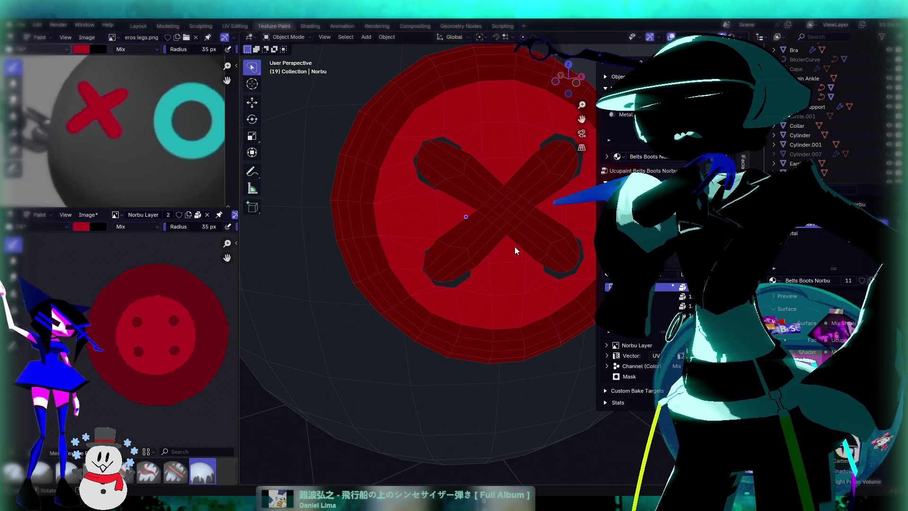
scroll(515, 247, down, 6)
scroll(514, 311, up, 2)
click(138, 26)
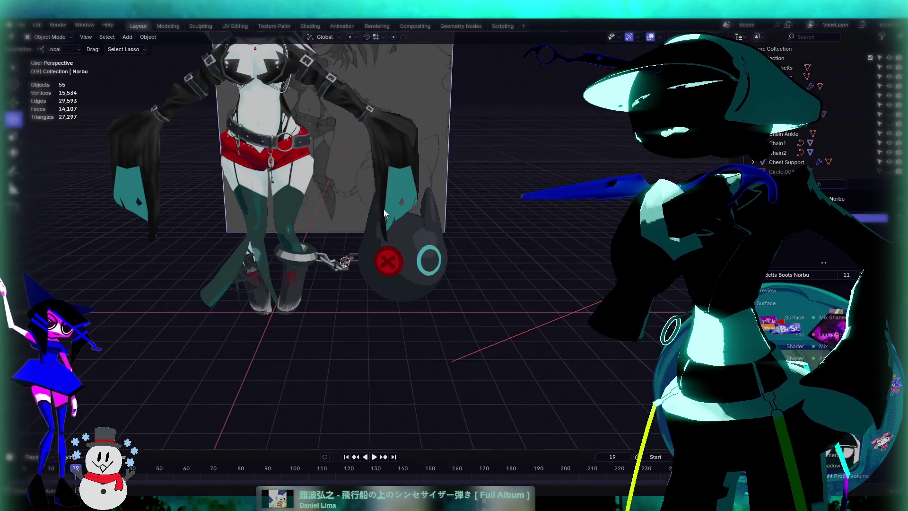
Step: Select the red X button object and enter Edit Mode on it
scroll(407, 268, up, 5)
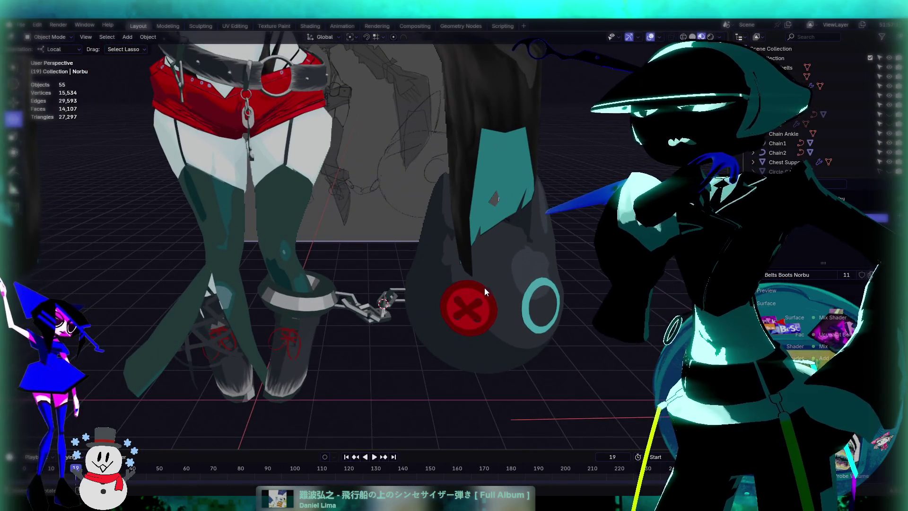
scroll(489, 283, down, 4)
mouse_move(488, 283)
middle_down()
mouse_move(514, 237)
mouse_move(456, 266)
middle_up()
scroll(541, 290, up, 5)
mouse_move(541, 290)
shift+middle_down()
mouse_move(393, 255)
mouse_move(423, 272)
mouse_move(476, 282)
mouse_move(367, 242)
shift+middle_up()
click(438, 265)
key(Tab)
scroll(476, 283, up, 3)
scroll(407, 263, up, 3)
scroll(367, 242, up, 5)
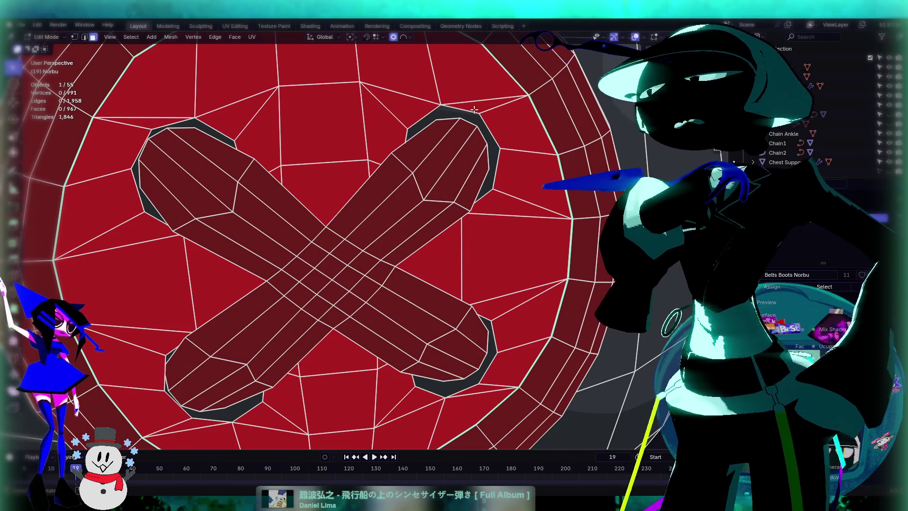
Step: Switch to edge select and set the transform orientation to Normal
click(85, 37)
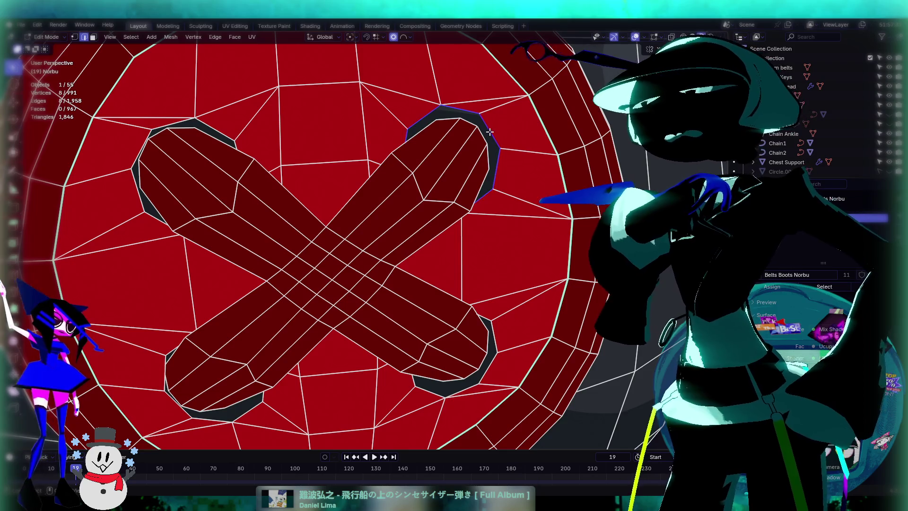
key(shift+space)
key(s)
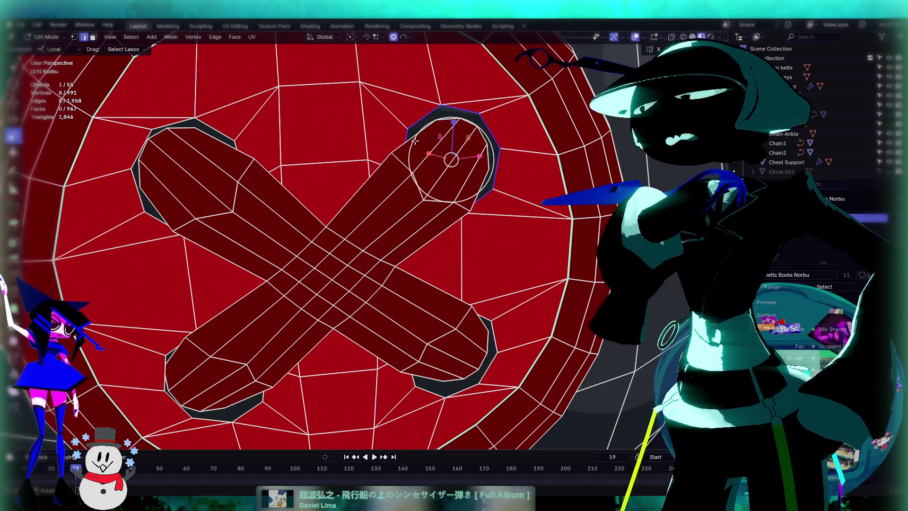
click(66, 49)
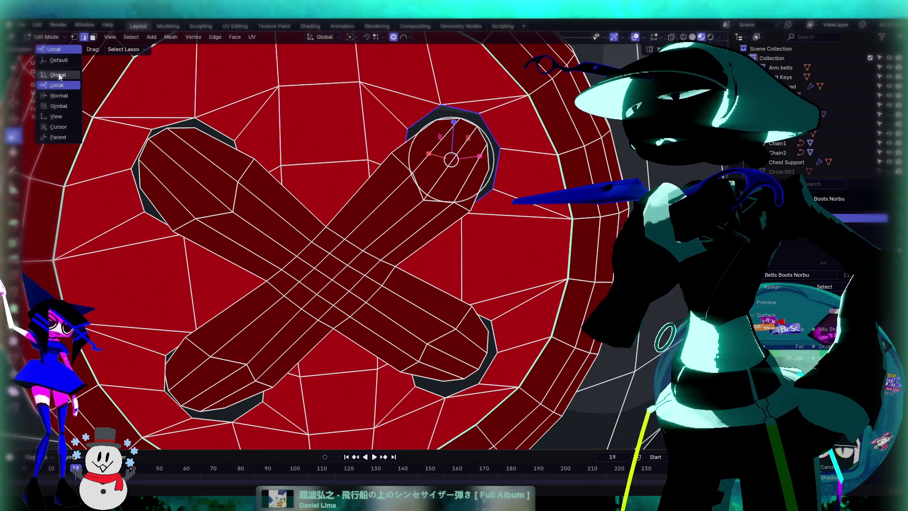
click(58, 75)
click(59, 50)
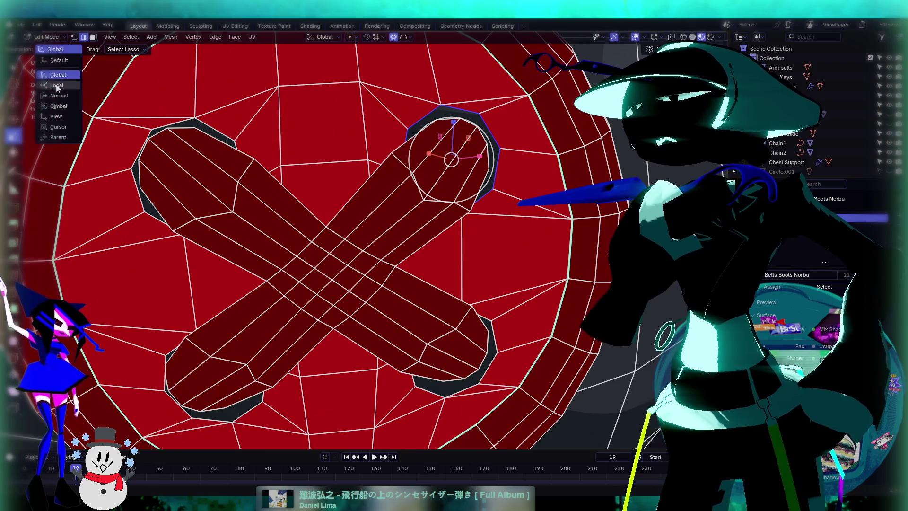
click(59, 96)
Step: Shrink the selected lace-hole ring with proportional falloff
key(s)
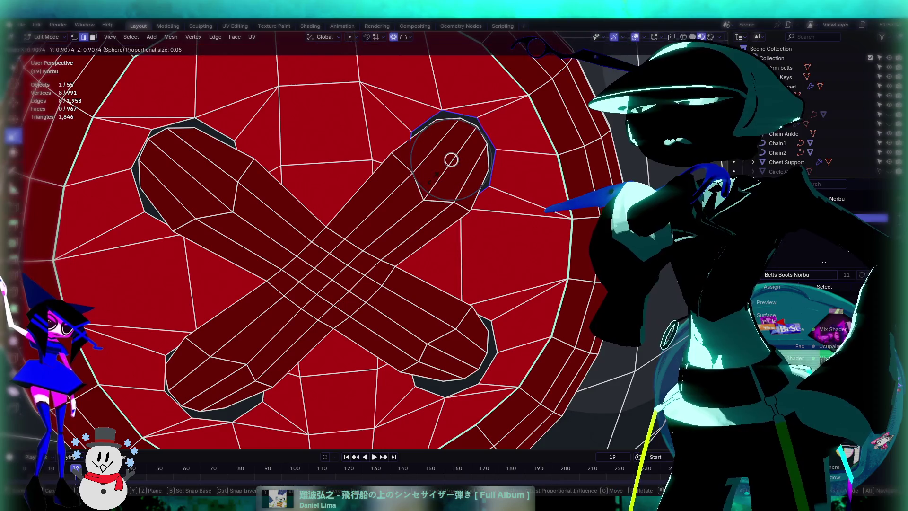
click(436, 176)
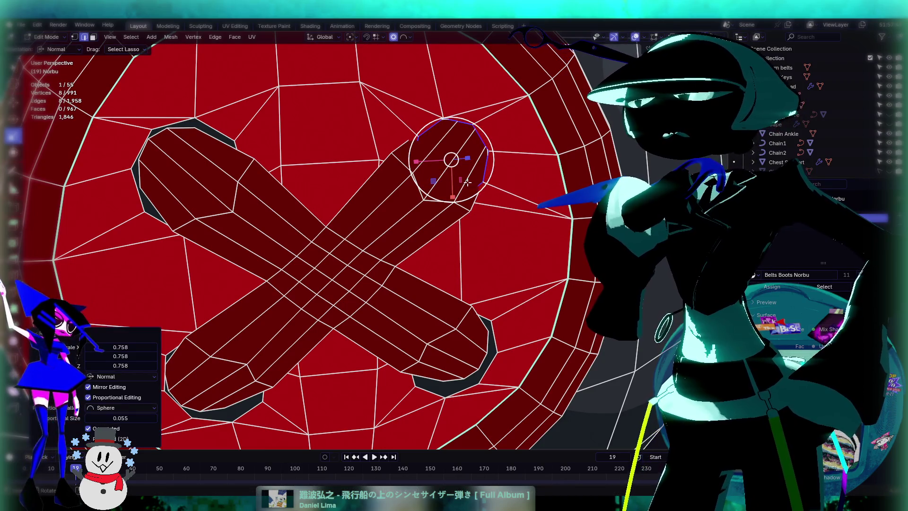
scroll(469, 181, down, 6)
scroll(412, 207, up, 6)
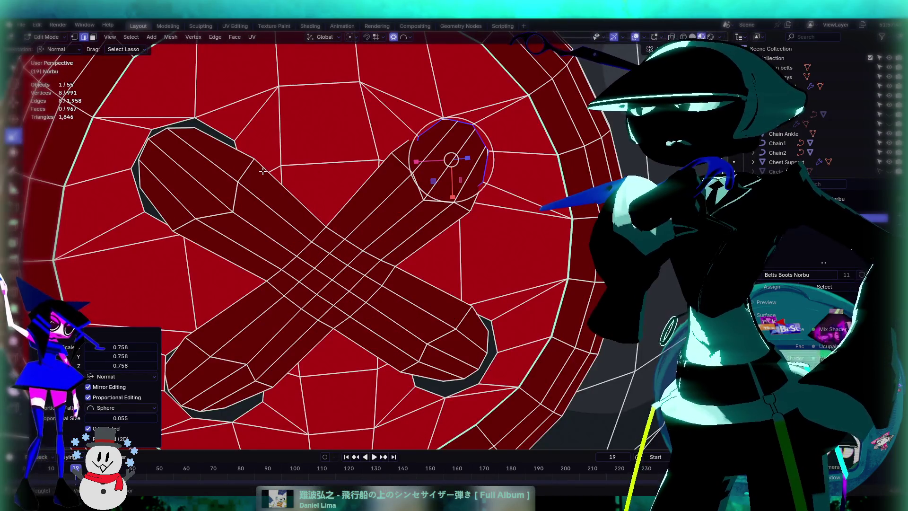
middle_drag(261, 171, 316, 170)
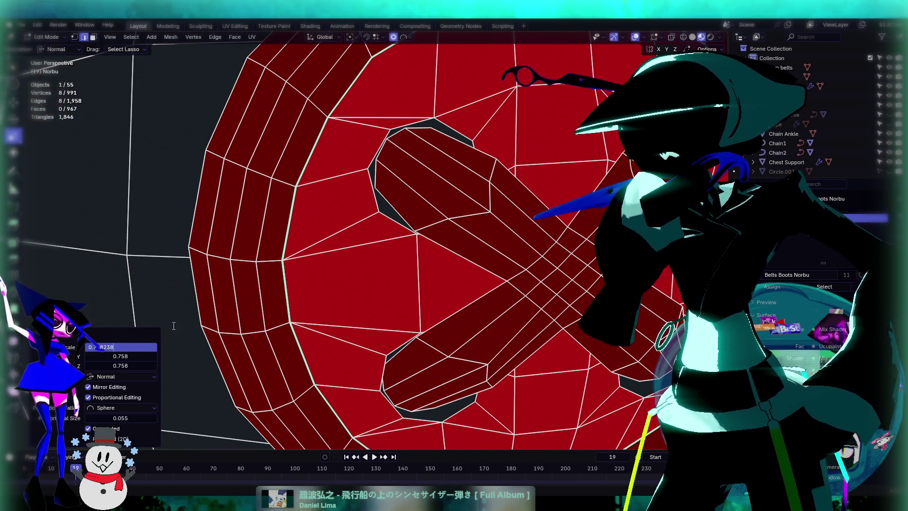
Step: Select the other lace hole's edge loop and scale it down
click(458, 129)
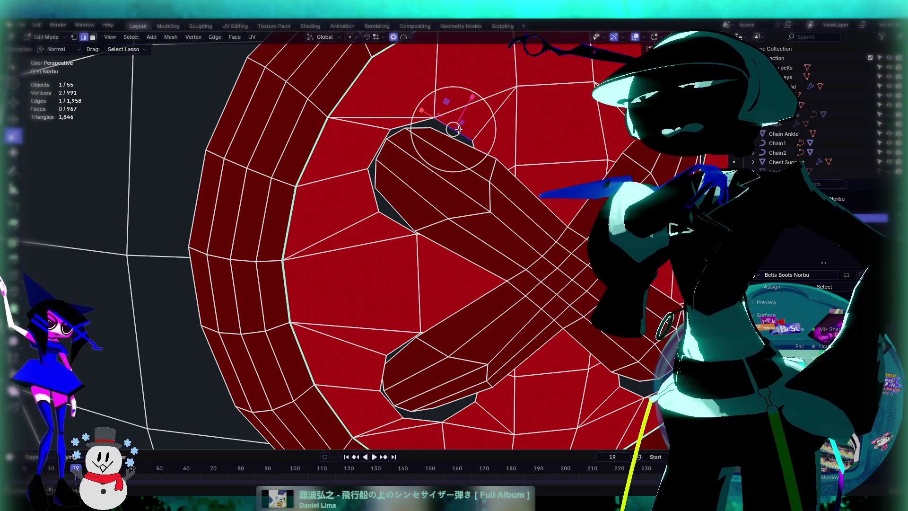
alt+click(458, 129)
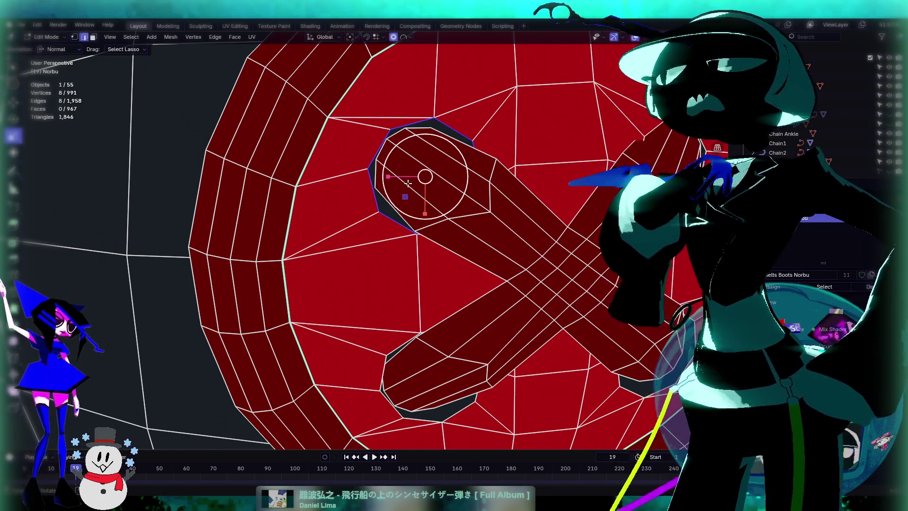
key(s)
key(shift+z)
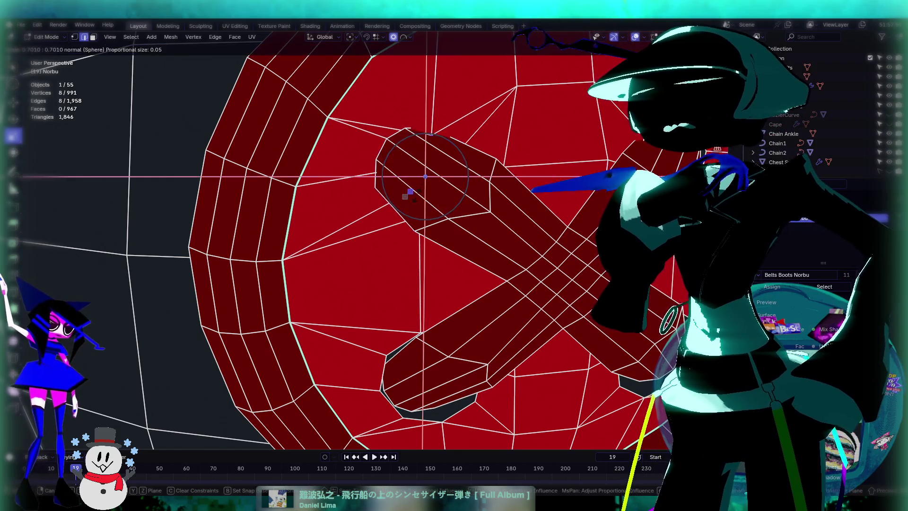
key(Return)
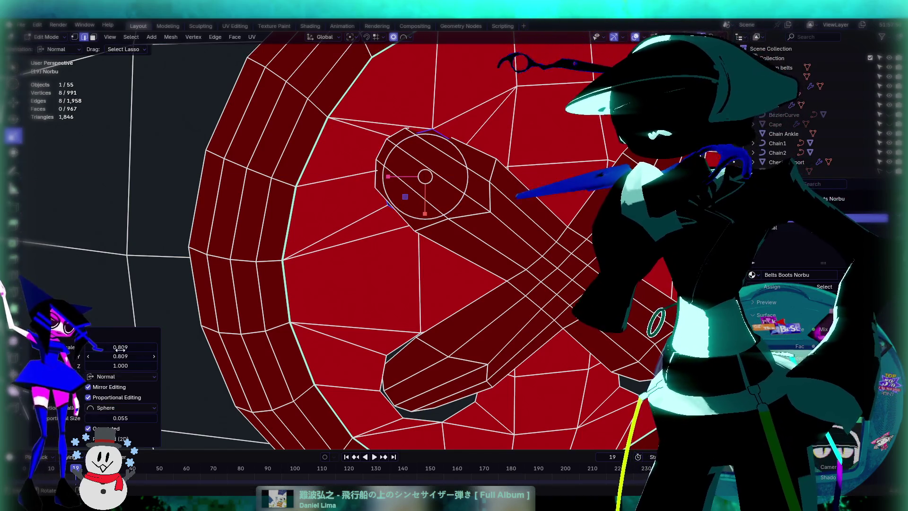
Step: Set the scale X, Y and Z to 0.758 and return to Object Mode
click(121, 347)
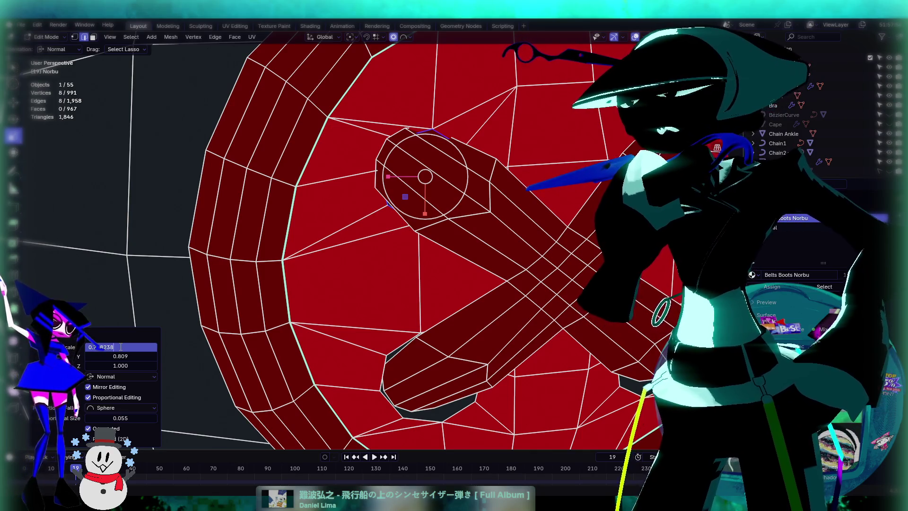
key(Tab)
key(ctrl+v)
key(Tab)
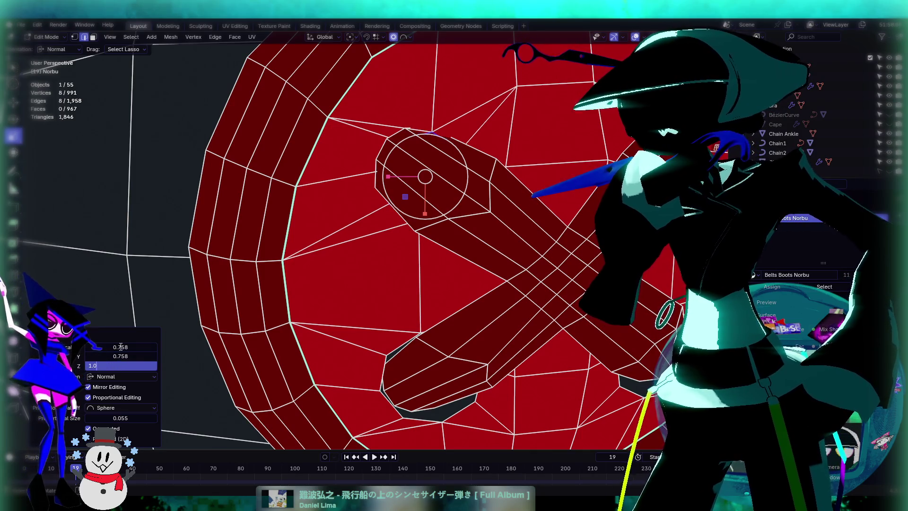
key(ctrl+v)
key(Return)
scroll(461, 201, down, 5)
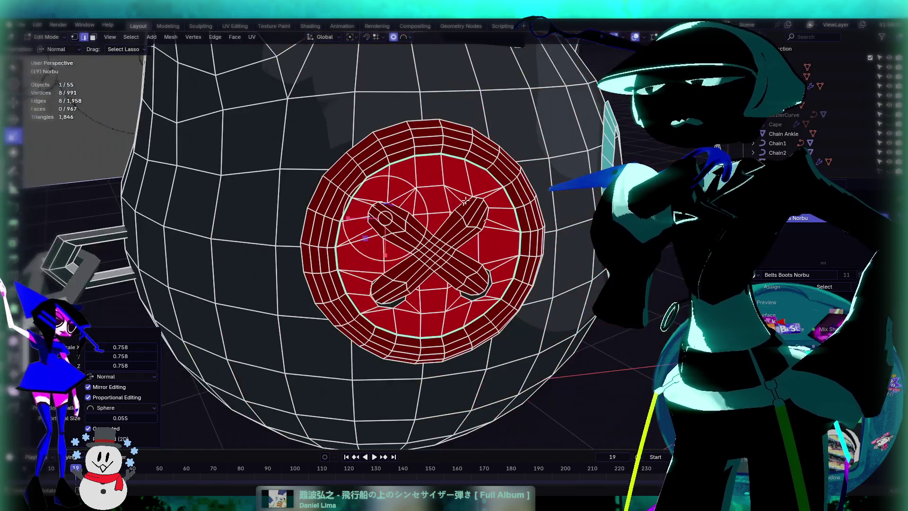
scroll(461, 201, down, 3)
key(Tab)
scroll(461, 201, up, 4)
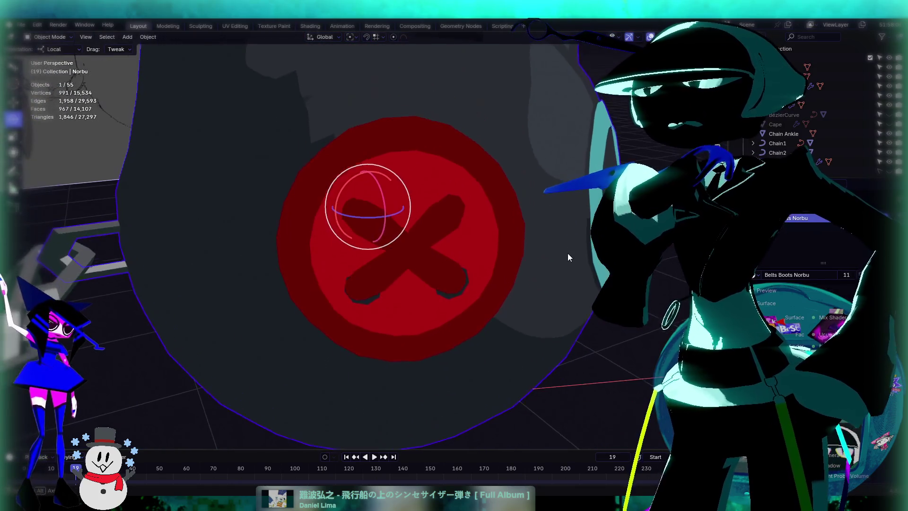
Step: Toggle the head mesh into Edit Mode and back, then orbit out to see the whole head
key(Tab)
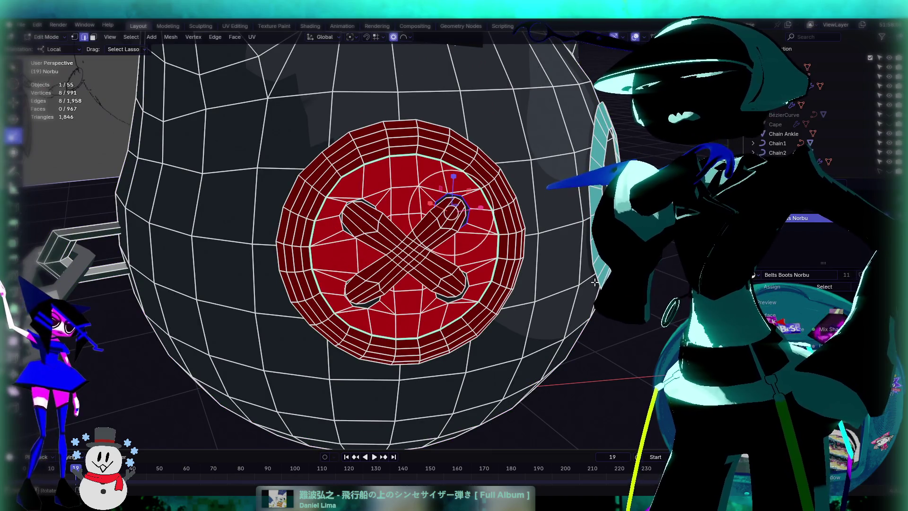
key(Tab)
scroll(464, 296, down, 5)
mouse_move(464, 296)
middle_down()
mouse_move(410, 270)
mouse_move(408, 215)
mouse_move(419, 245)
middle_up()
scroll(419, 246, up, 6)
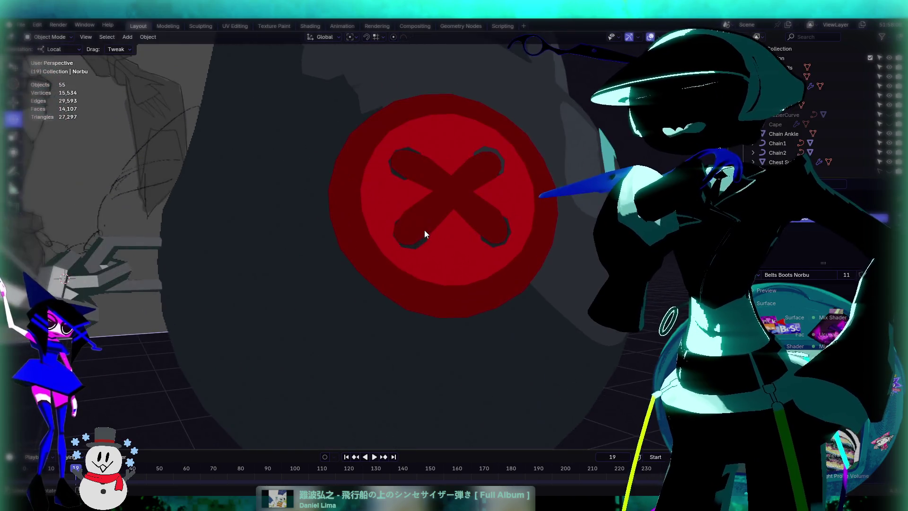
scroll(395, 229, down, 6)
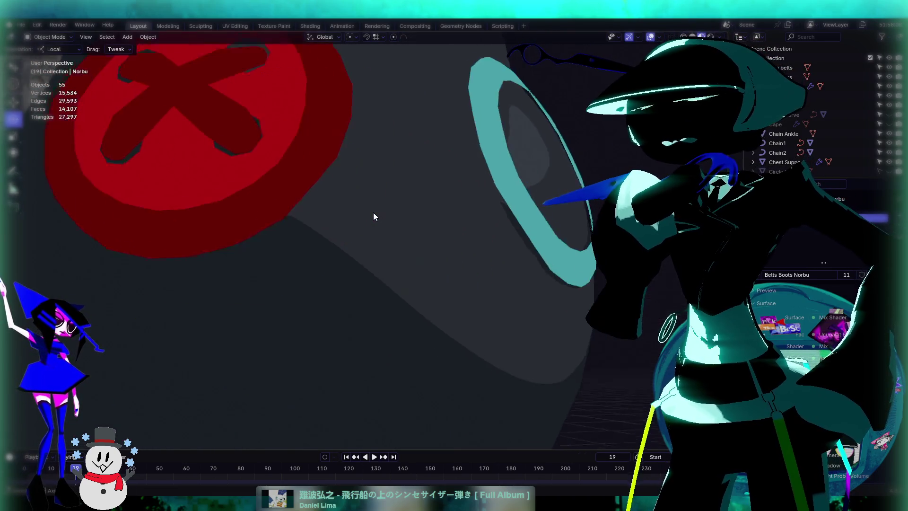
Step: Orbit to low side angles around the cat-head button and its red X
mouse_move(408, 252)
middle_down()
mouse_move(361, 267)
mouse_move(364, 196)
mouse_move(448, 172)
middle_up()
scroll(394, 165, up, 4)
mouse_move(394, 165)
middle_down()
mouse_move(391, 284)
mouse_move(424, 276)
middle_up()
scroll(344, 290, up, 2)
scroll(344, 290, up, 2)
mouse_move(344, 290)
middle_down()
mouse_move(353, 202)
mouse_move(395, 165)
mouse_move(427, 157)
mouse_move(460, 202)
mouse_move(428, 234)
mouse_move(404, 241)
mouse_move(462, 244)
mouse_move(396, 205)
mouse_move(434, 201)
mouse_move(431, 276)
mouse_move(462, 277)
mouse_move(425, 288)
mouse_move(445, 332)
mouse_move(468, 268)
mouse_move(486, 268)
mouse_move(478, 303)
middle_up()
scroll(405, 239, down, 8)
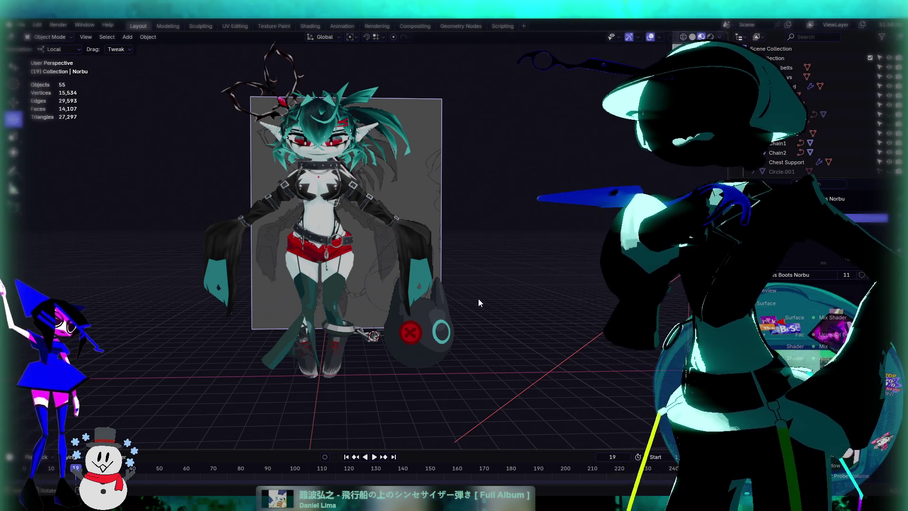
scroll(337, 336, up, 4)
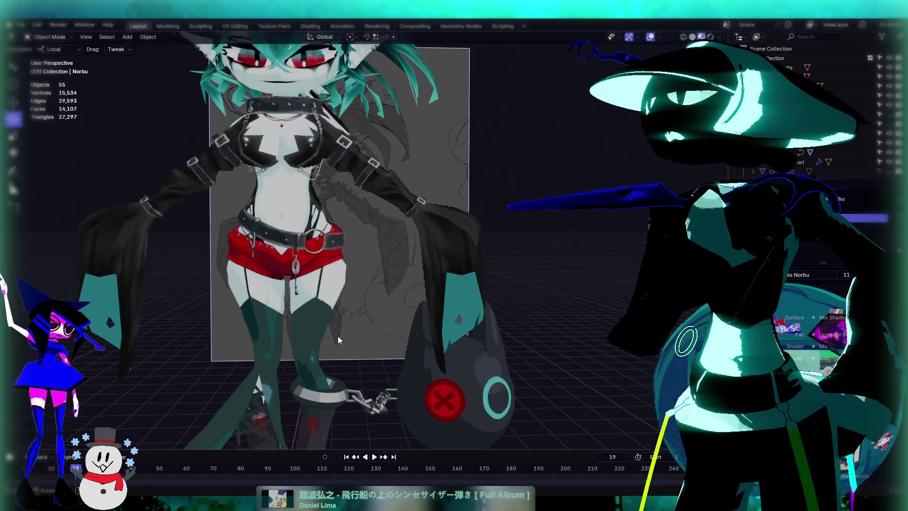
middle_drag(396, 218, 287, 40)
Step: Go to the Texture Paint workspace, set the viewport to Object Mode and select the boots
click(275, 26)
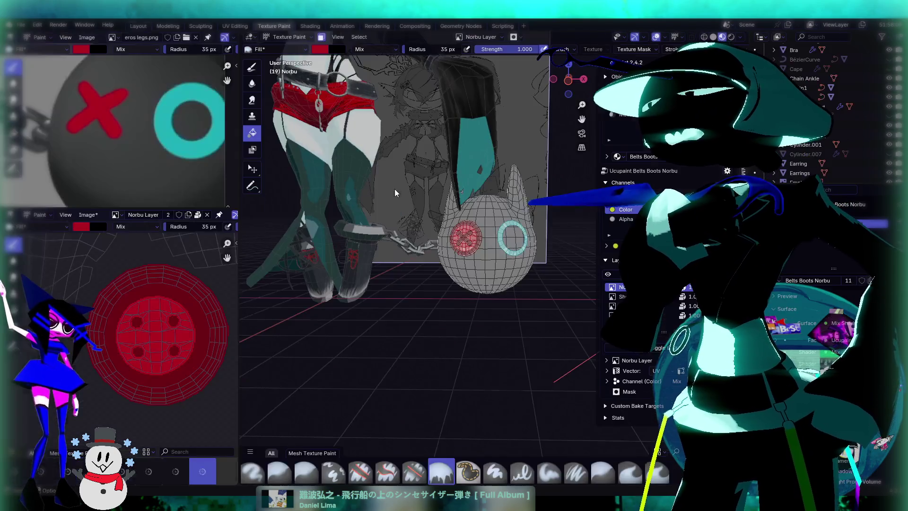
middle_drag(387, 190, 462, 202)
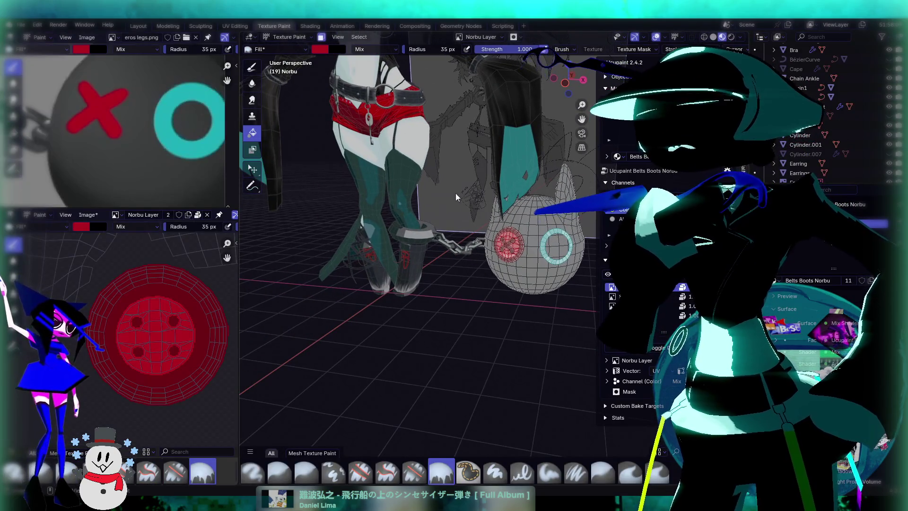
click(287, 37)
click(285, 50)
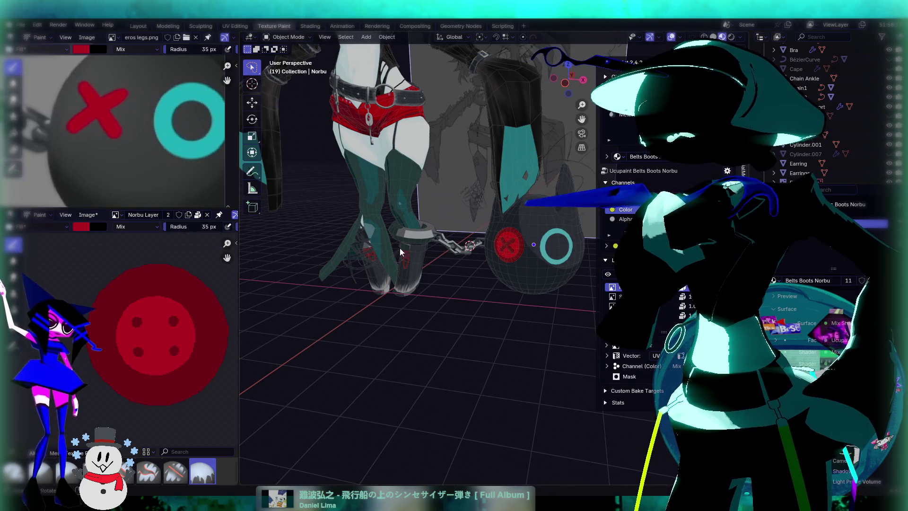
click(418, 284)
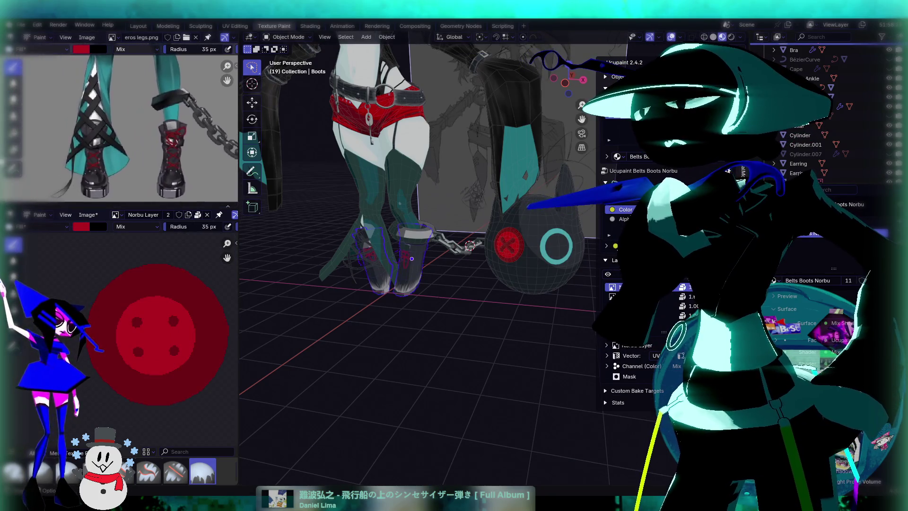
Step: Zoom in on the boots and enter Edit Mode on the boots mesh
scroll(180, 146, up, 3)
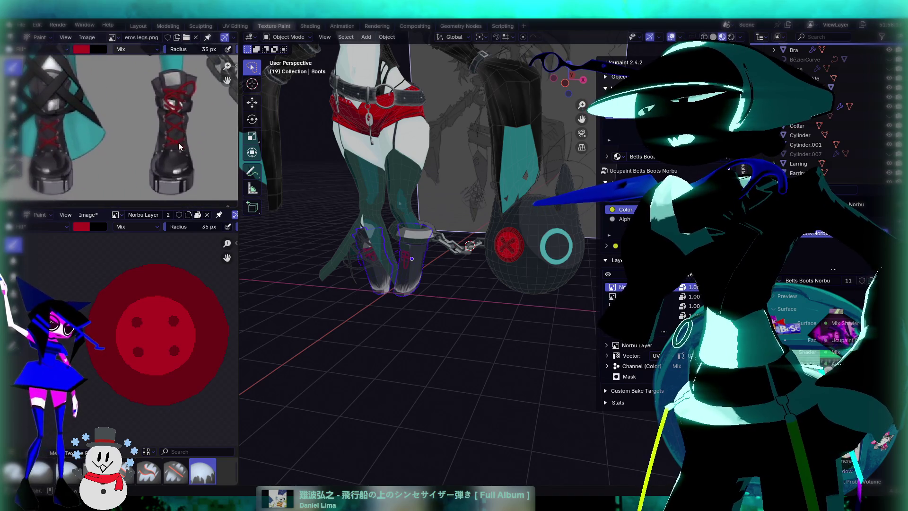
scroll(179, 146, up, 1)
scroll(408, 270, up, 3)
scroll(408, 270, up, 5)
mouse_move(433, 245)
middle_down()
mouse_move(449, 227)
mouse_move(452, 259)
mouse_move(440, 251)
middle_up()
key(Tab)
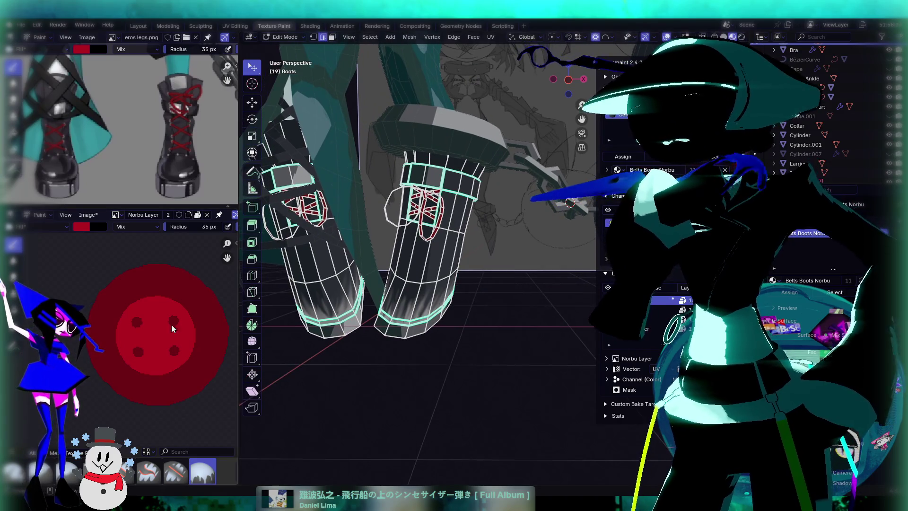
scroll(181, 335, down, 8)
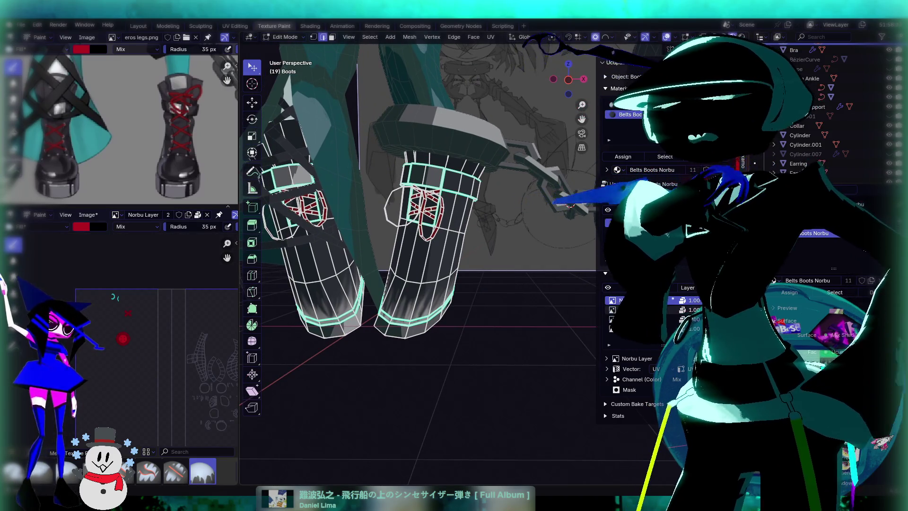
Step: Make Shoes Layer the active paint layer, save the blend file, and bring the UV layout into view
click(643, 309)
key(ctrl+s)
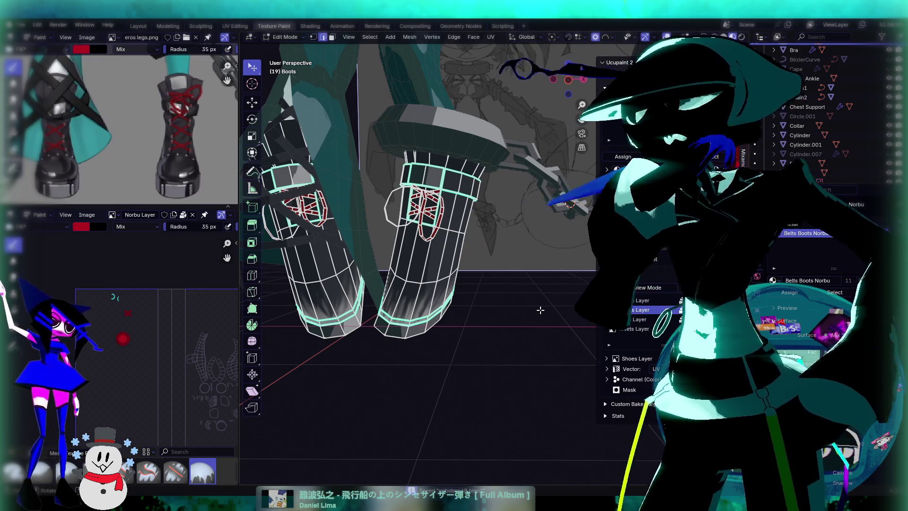
scroll(407, 289, up, 4)
scroll(407, 289, down, 3)
scroll(101, 297, down, 2)
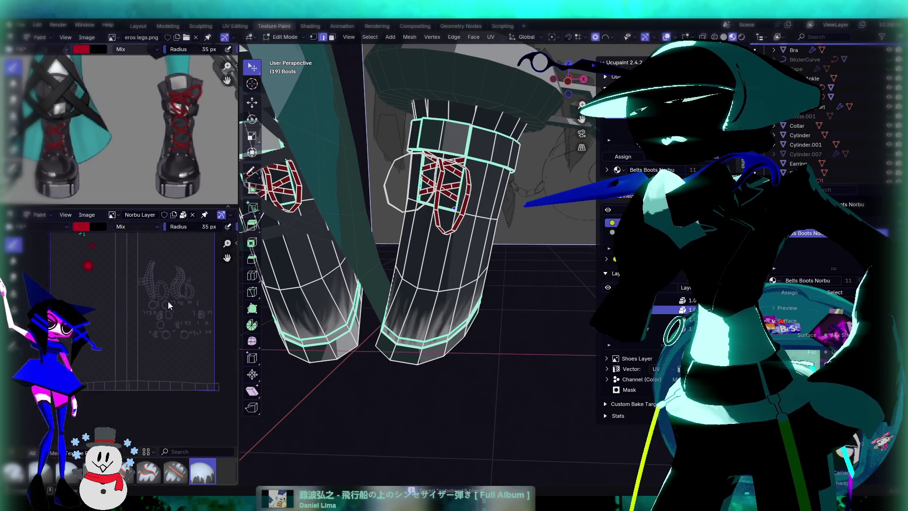
middle_drag(150, 306, 141, 325)
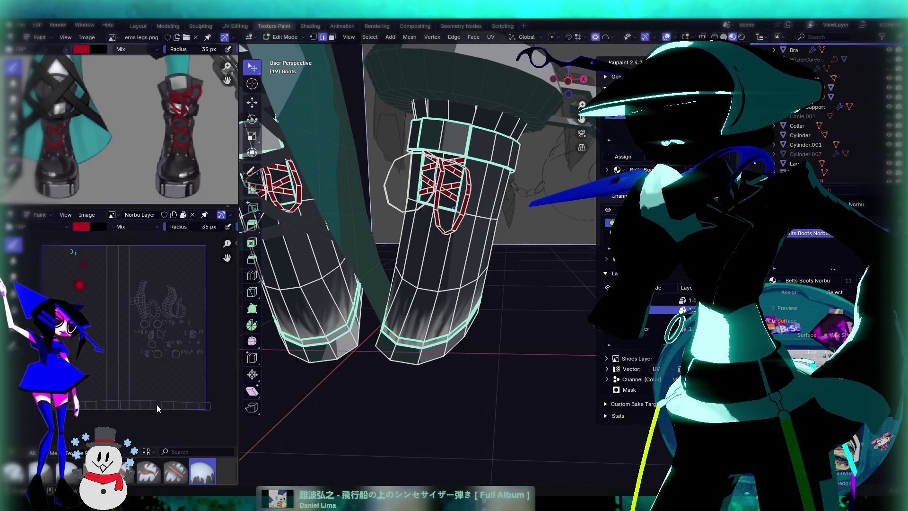
scroll(146, 369, up, 3)
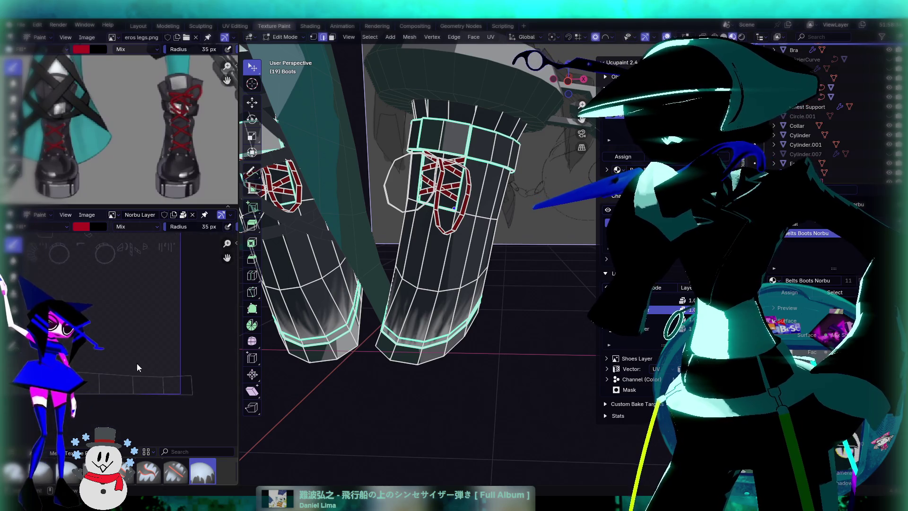
Step: Switch the boots into Texture Paint mode, toggling briefly through Edit Mode
middle_drag(398, 307, 472, 303)
scroll(445, 303, up, 3)
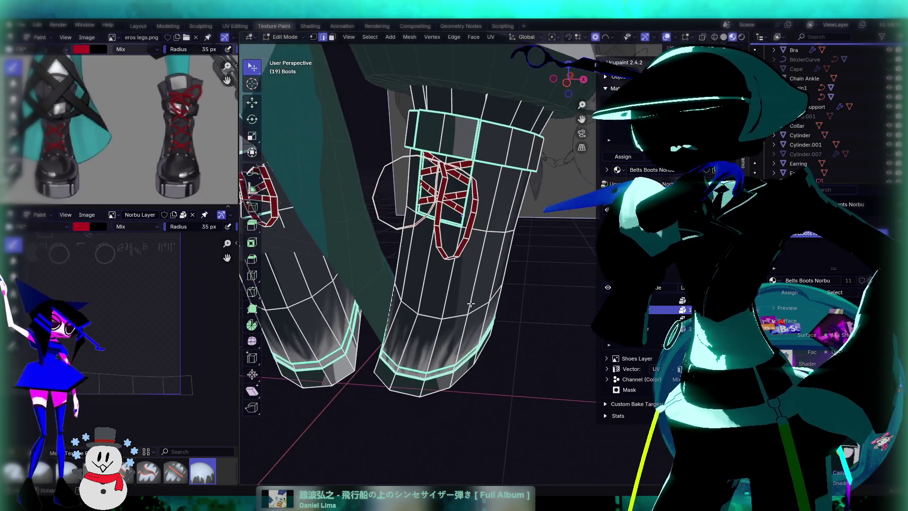
click(283, 38)
click(294, 100)
mouse_move(456, 310)
middle_down()
mouse_move(359, 259)
mouse_move(430, 242)
mouse_move(411, 246)
mouse_move(560, 234)
mouse_move(465, 213)
mouse_move(493, 259)
mouse_move(476, 274)
mouse_move(492, 263)
mouse_move(359, 278)
mouse_move(381, 287)
middle_up()
scroll(437, 234, down, 3)
key(Tab)
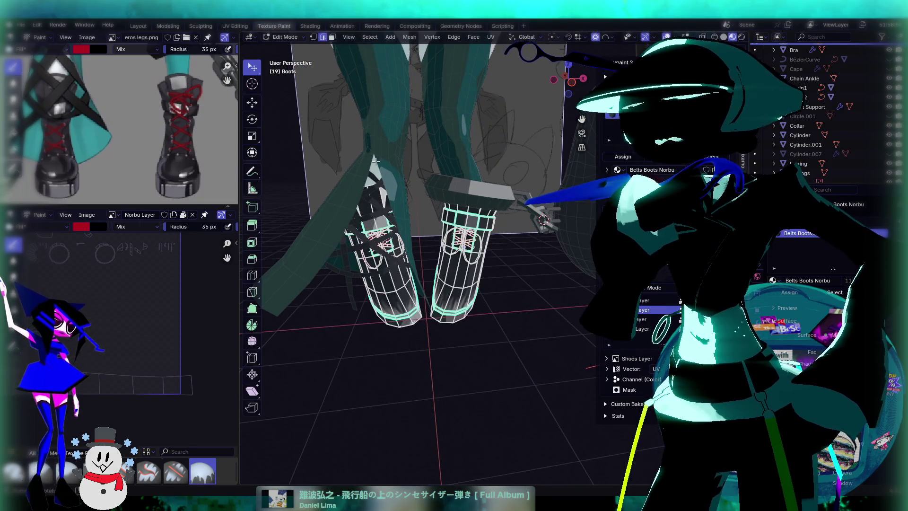
key(Tab)
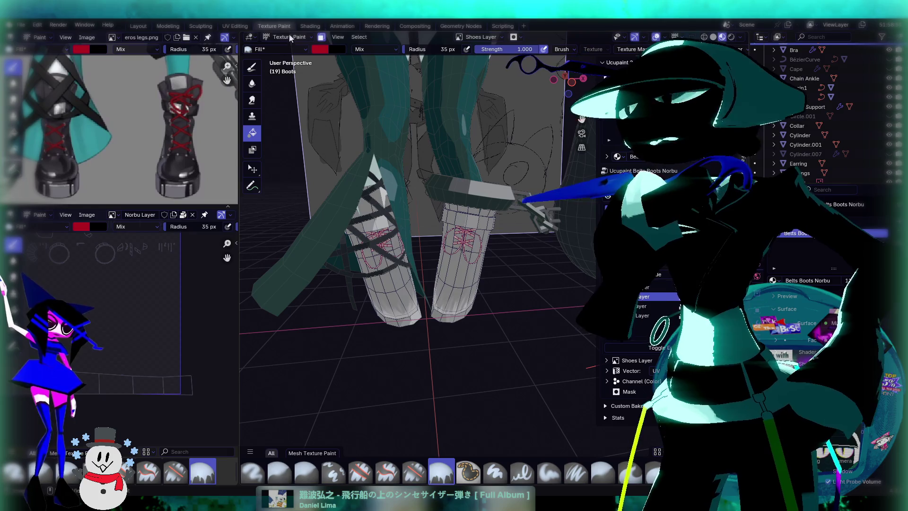
click(290, 37)
Step: Switch to Object Mode and inspect the painted boots and soles up close
click(286, 47)
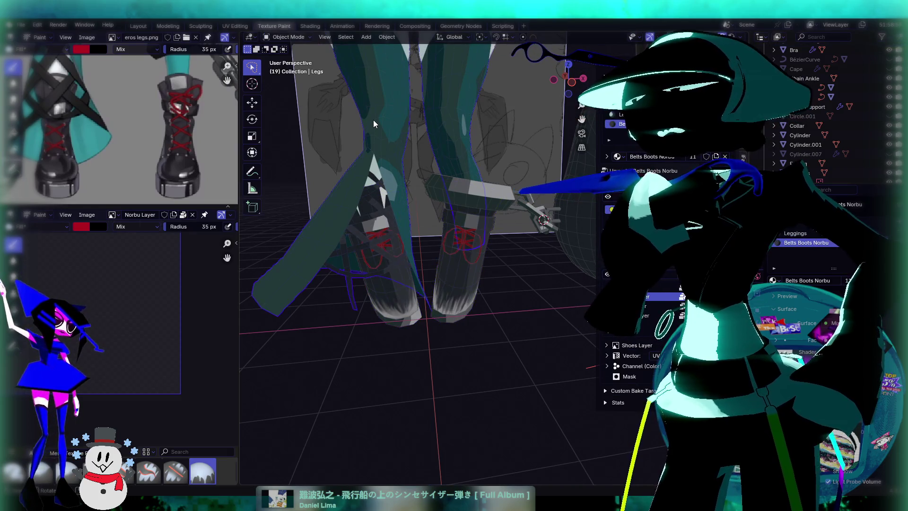
mouse_move(373, 124)
middle_down()
mouse_move(277, 229)
mouse_move(373, 243)
mouse_move(450, 272)
mouse_move(310, 316)
mouse_move(605, 24)
middle_up()
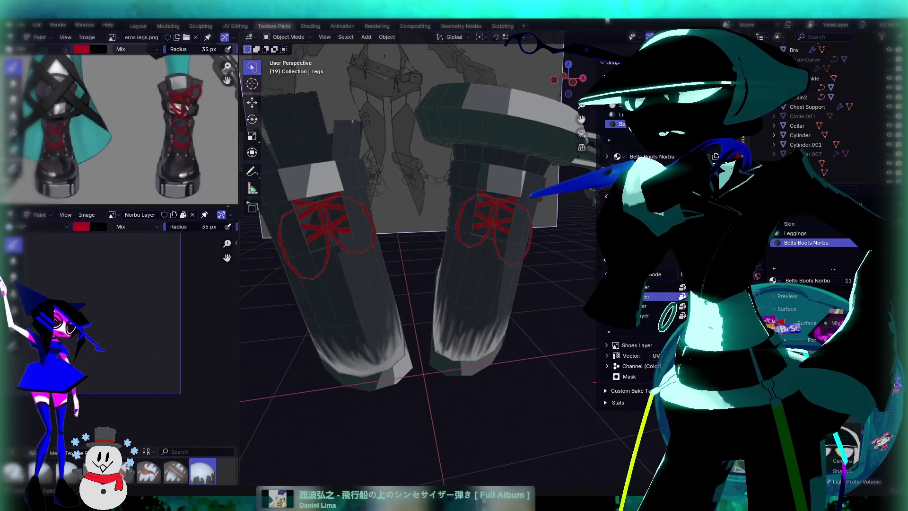
mouse_move(350, 303)
middle_down()
mouse_move(338, 299)
mouse_move(446, 299)
mouse_move(463, 310)
mouse_move(483, 301)
mouse_move(371, 190)
middle_up()
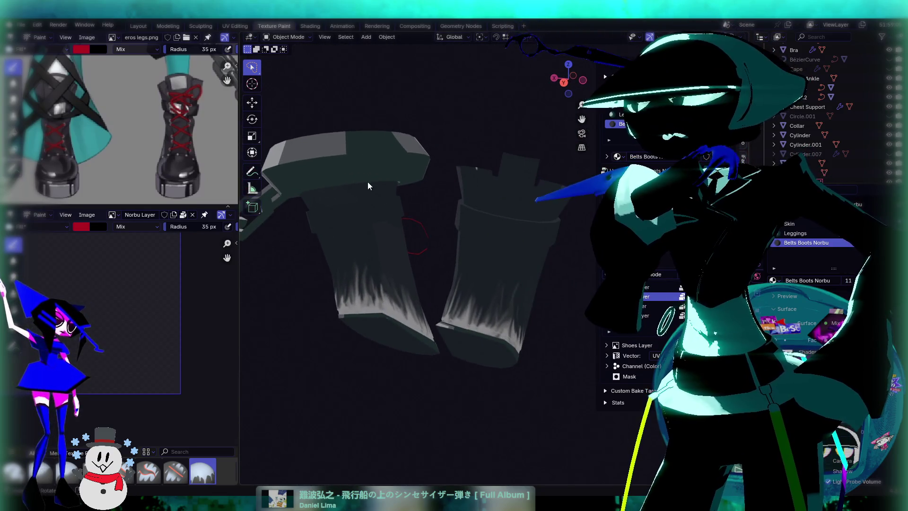
mouse_move(420, 269)
middle_down()
mouse_move(472, 246)
mouse_move(397, 251)
mouse_move(463, 265)
mouse_move(332, 258)
mouse_move(524, 274)
mouse_move(504, 274)
mouse_move(460, 321)
mouse_move(409, 323)
mouse_move(473, 274)
middle_up()
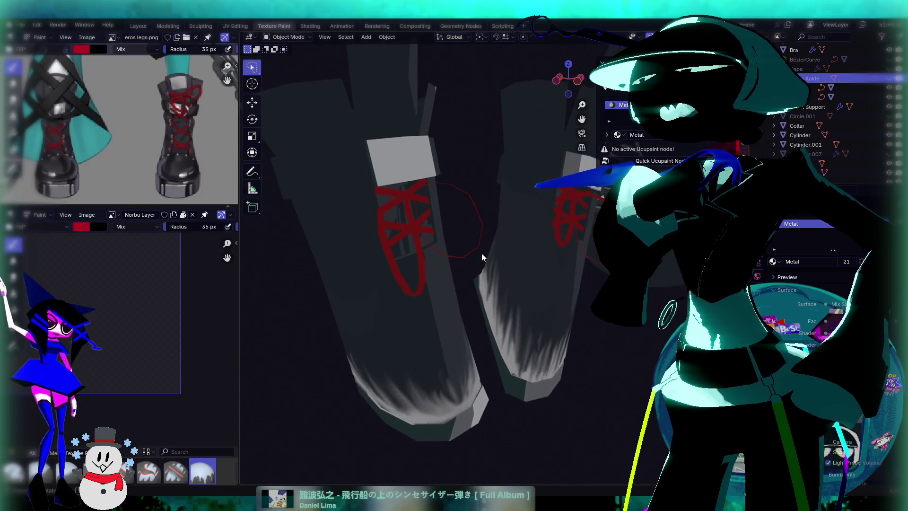
Step: Turn the viewport overlays back on, select Boots and enter Edit Mode
key(shift+alt+z)
click(391, 342)
key(Tab)
middle_drag(390, 342, 389, 156)
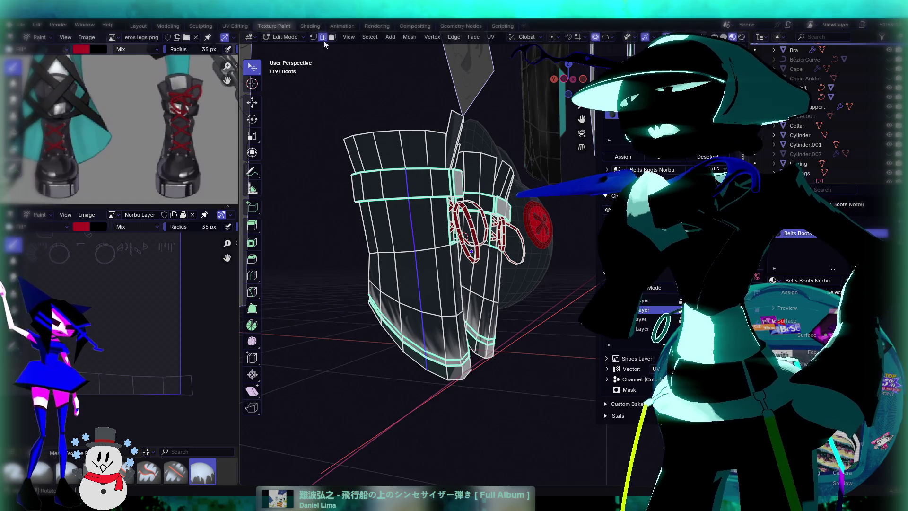
Step: In face select mode, select the left boot's shaft face rings from sole to cuff
key(3)
click(421, 233)
alt+click(403, 254)
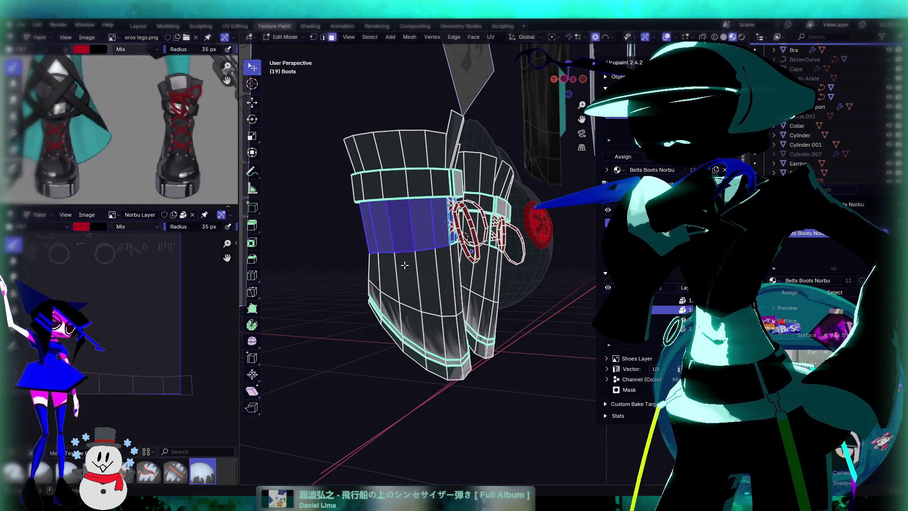
alt+shift+click(418, 321)
alt+shift+click(419, 338)
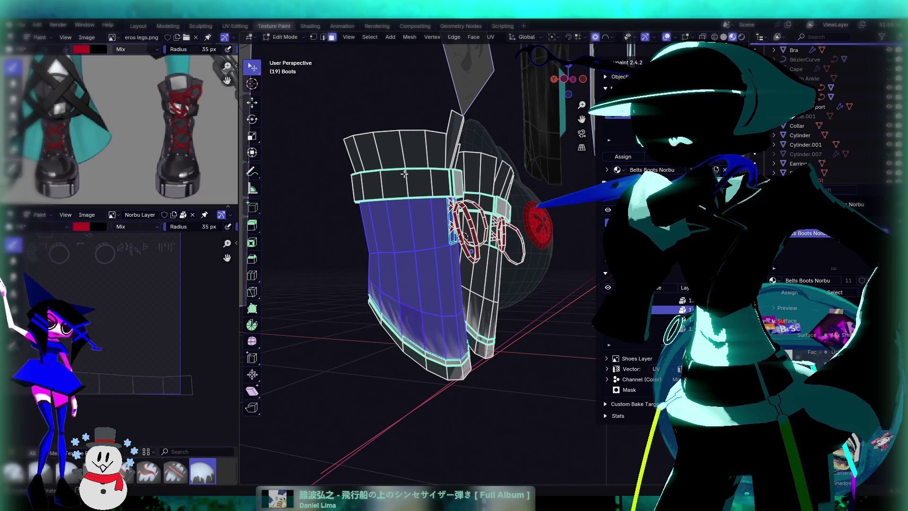
alt+shift+click(399, 158)
mouse_move(400, 158)
middle_down()
mouse_move(458, 153)
mouse_move(455, 217)
middle_up()
alt+shift+click(463, 155)
Step: Add the right boot's lower, middle and upper face rings, then zoom the UV editor
alt+shift+click(456, 307)
alt+shift+click(463, 271)
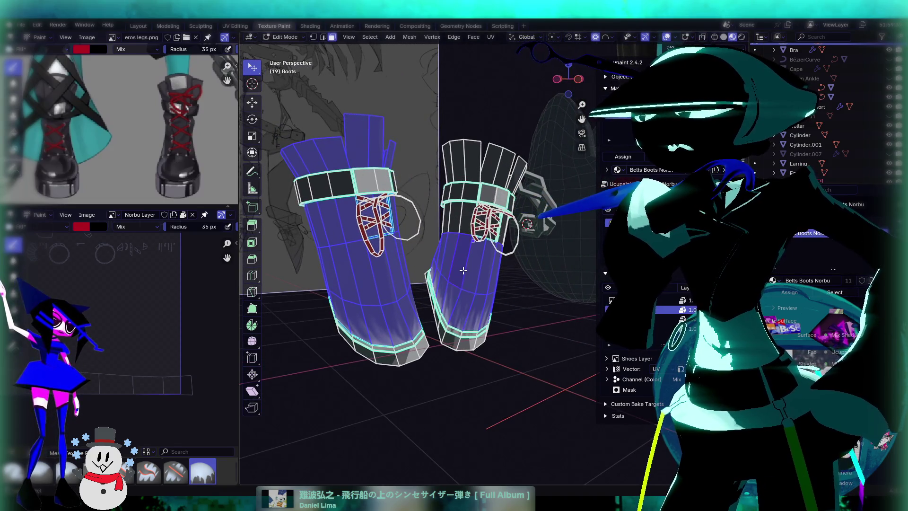
alt+shift+click(458, 226)
alt+shift+click(460, 166)
alt+shift+click(495, 167)
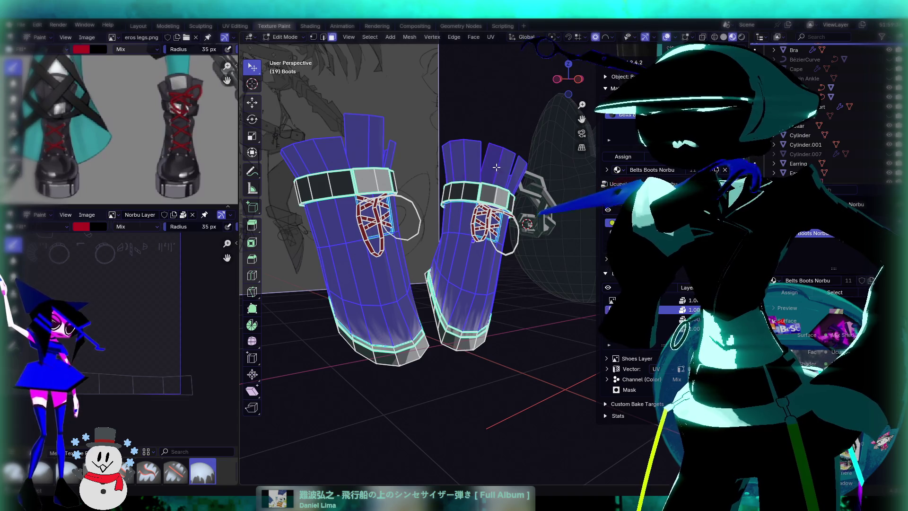
mouse_move(373, 233)
middle_down()
mouse_move(425, 273)
mouse_move(395, 281)
mouse_move(444, 250)
middle_up()
scroll(416, 281, up, 5)
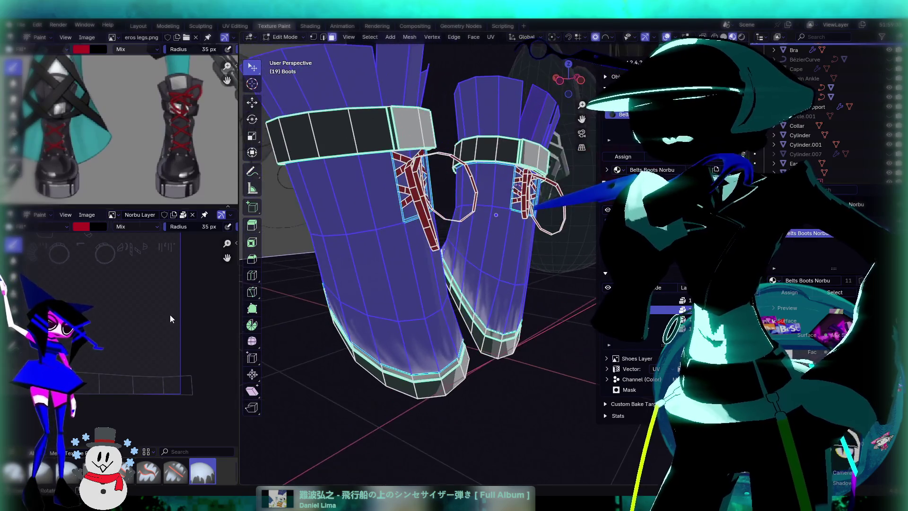
scroll(89, 331, up, 2)
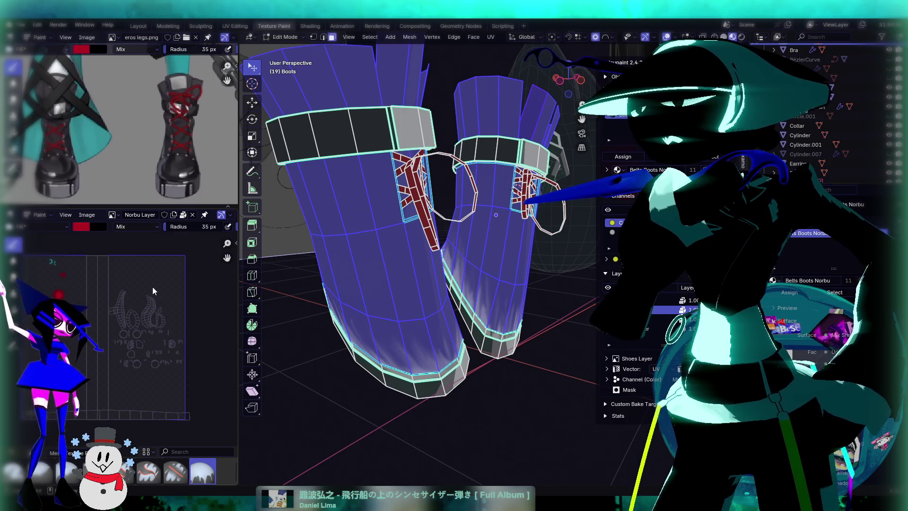
scroll(141, 269, up, 1)
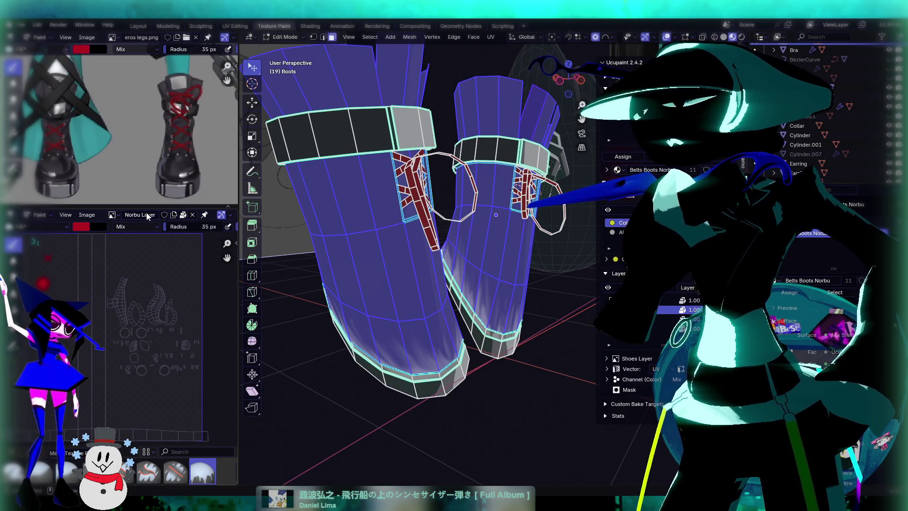
Step: Pick Shoes Layer from the image editor's browse list and zoom in on the boots' UVs
click(121, 216)
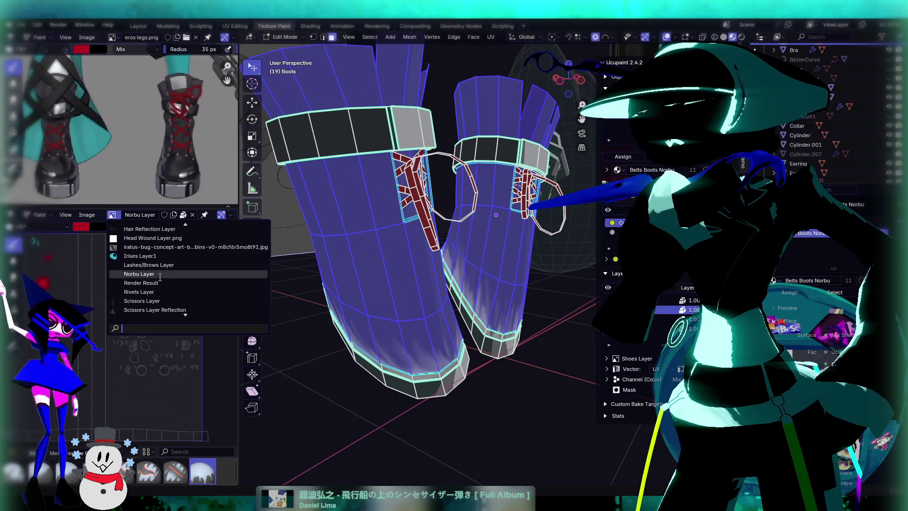
scroll(150, 281, down, 8)
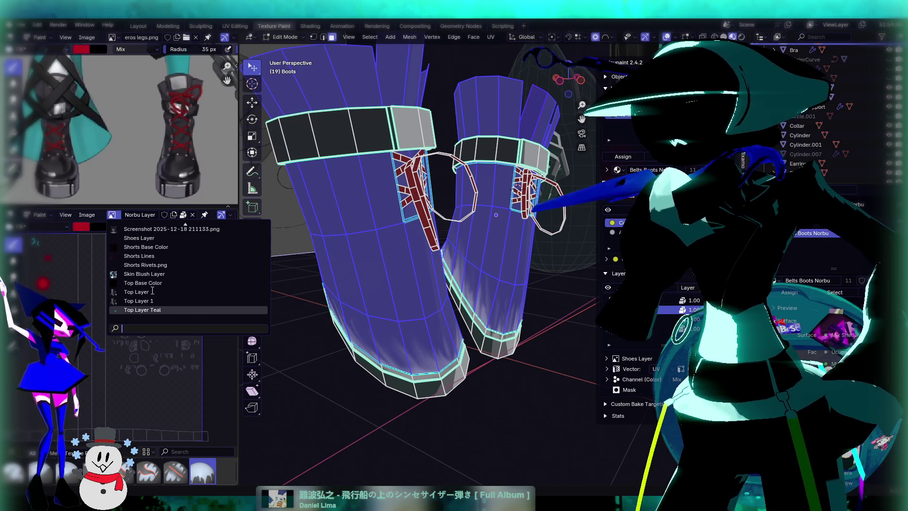
scroll(152, 290, up, 10)
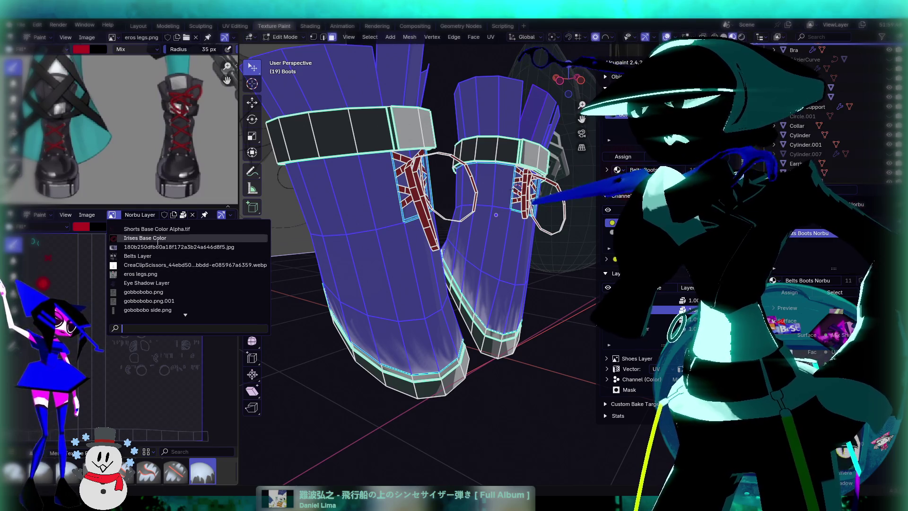
scroll(156, 286, down, 9)
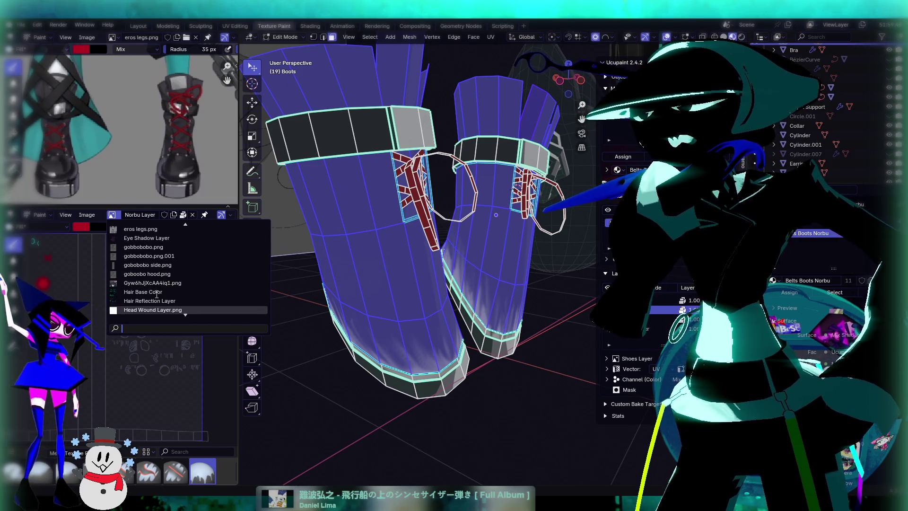
scroll(157, 293, down, 3)
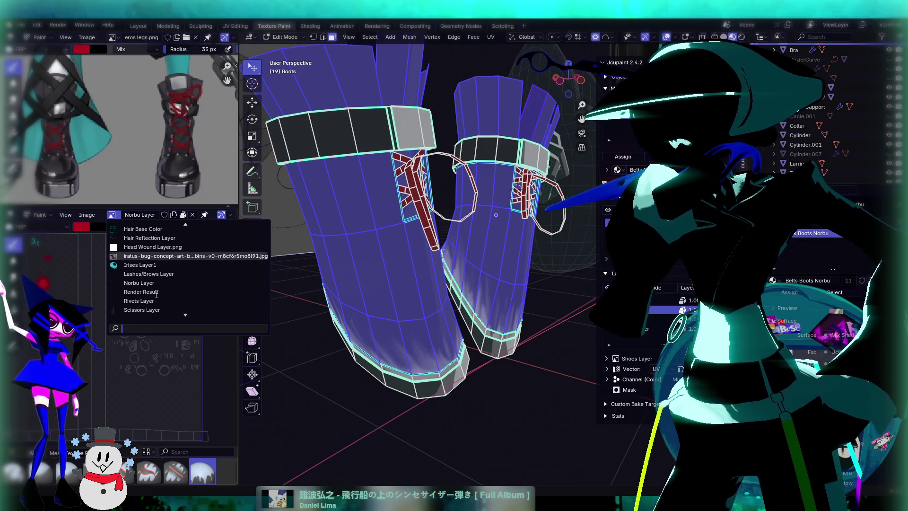
scroll(156, 293, down, 10)
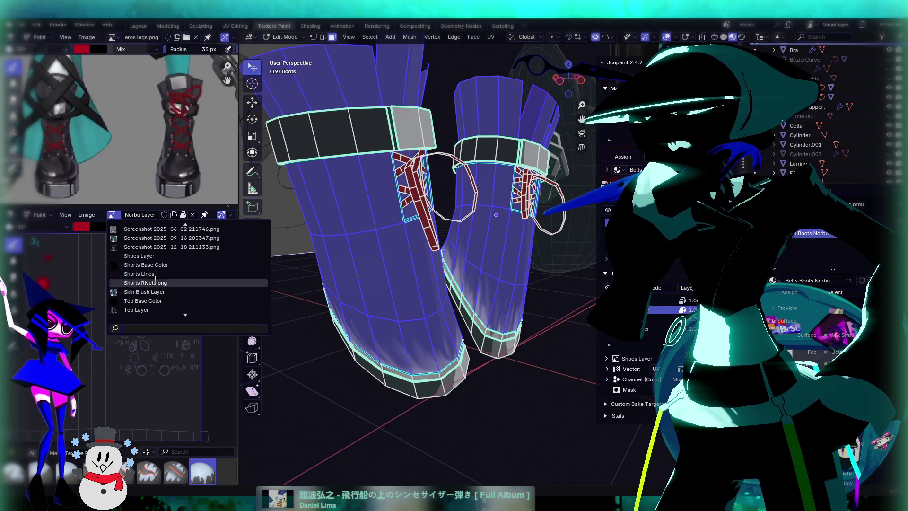
click(141, 256)
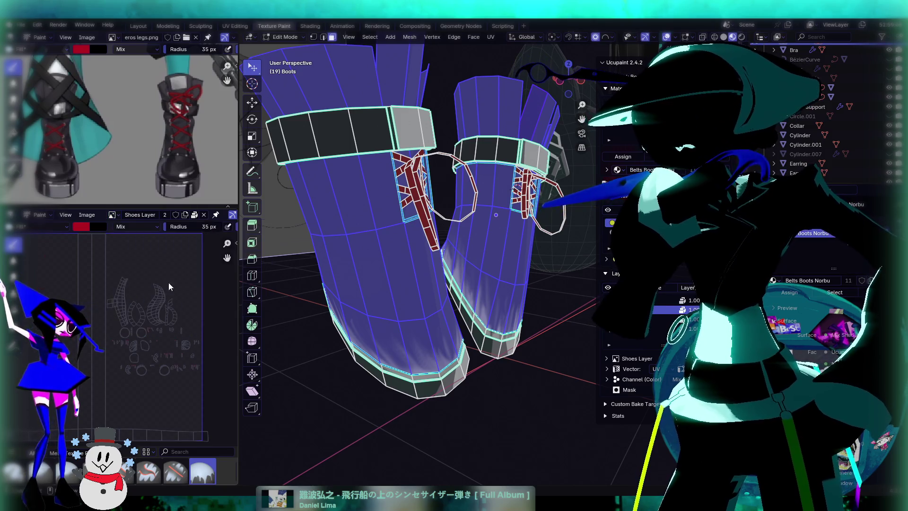
scroll(127, 336, up, 5)
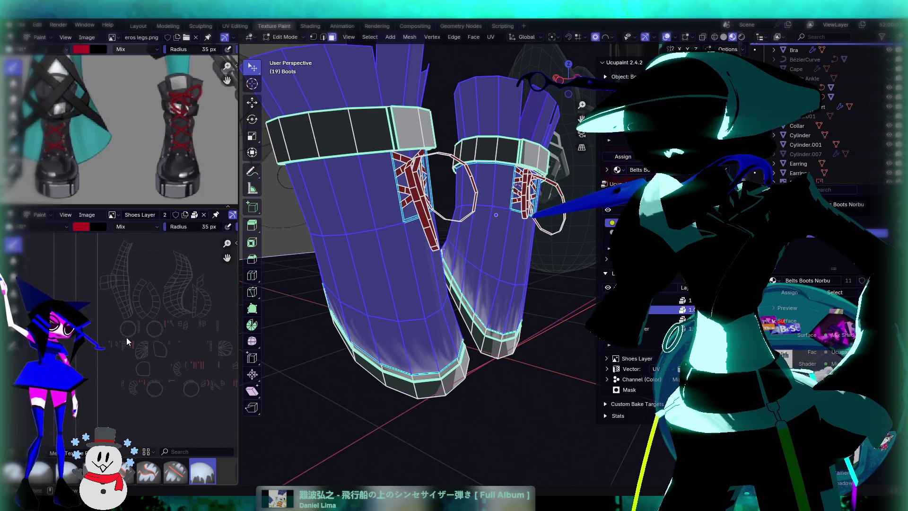
scroll(126, 337, up, 2)
middle_drag(406, 255, 430, 236)
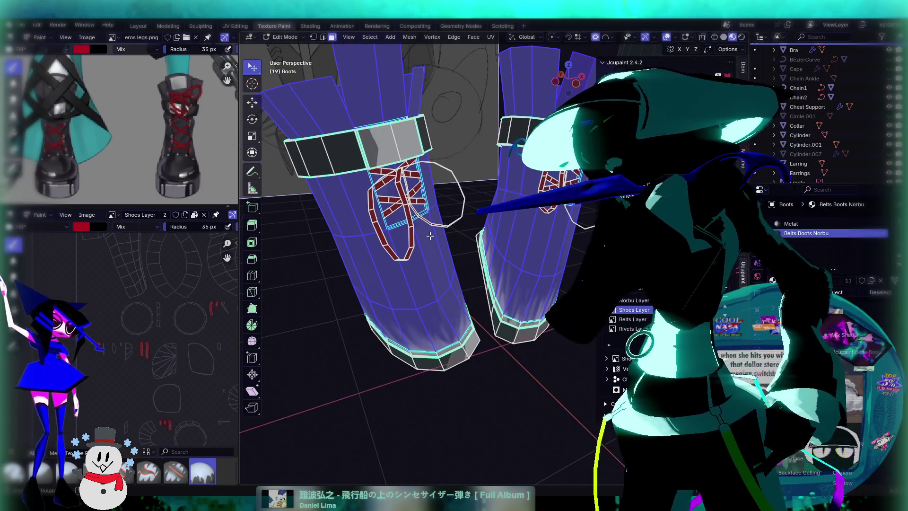
click(285, 36)
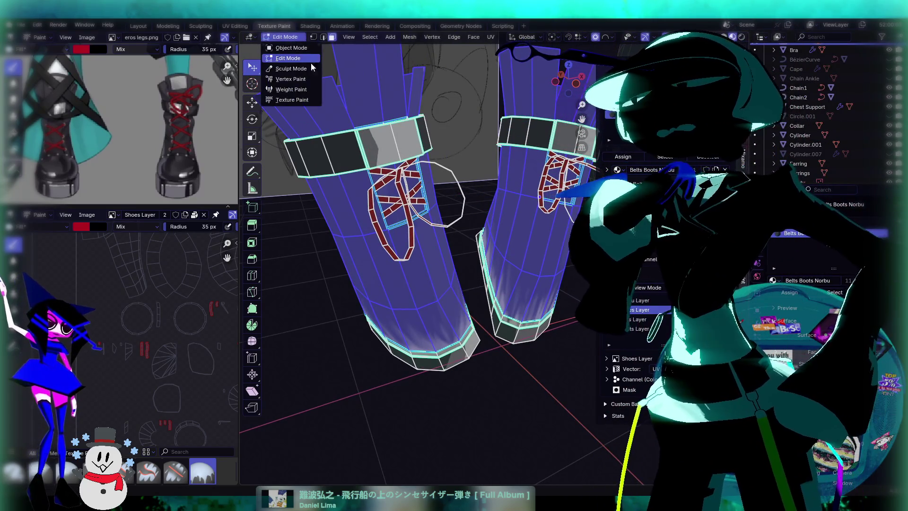
Step: Put the boots in Texture Paint, try the Smear brush, then return to Paint Hard Pressure
click(286, 100)
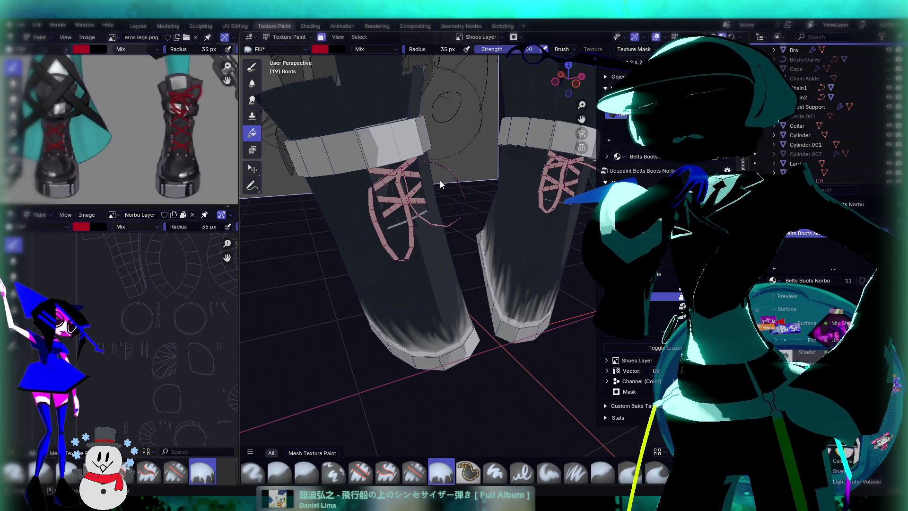
click(252, 100)
middle_drag(407, 246, 414, 253)
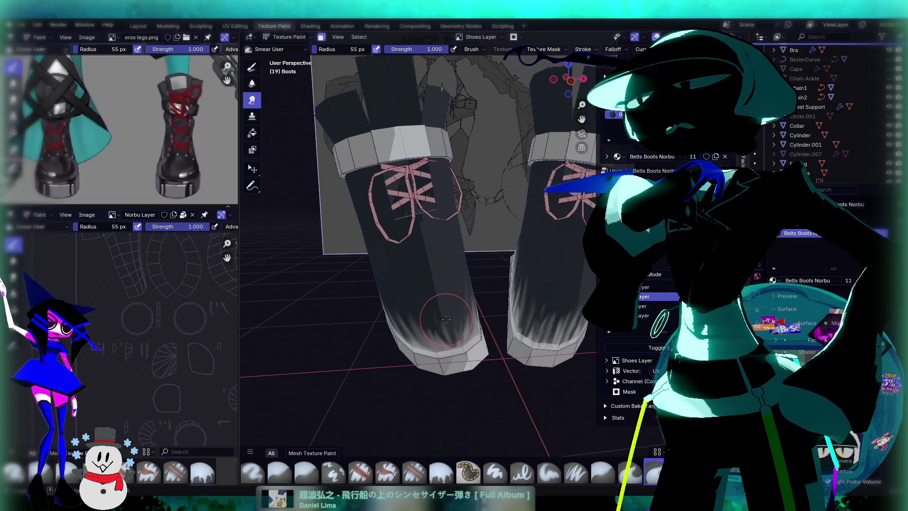
click(253, 67)
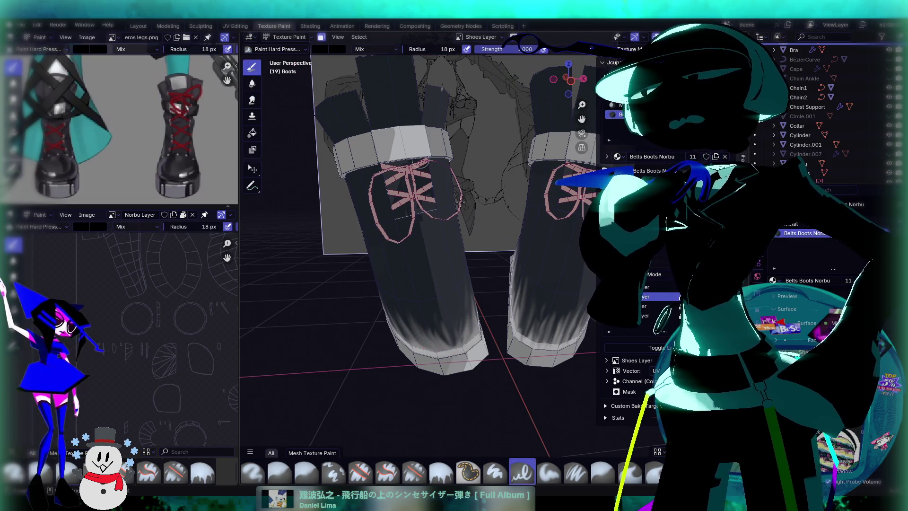
Step: Pan around the UV layout and open the image editor's image browse list
mouse_move(118, 267)
middle_down()
mouse_move(198, 258)
mouse_move(138, 255)
mouse_move(158, 329)
mouse_move(131, 362)
mouse_move(168, 318)
mouse_move(124, 387)
middle_up()
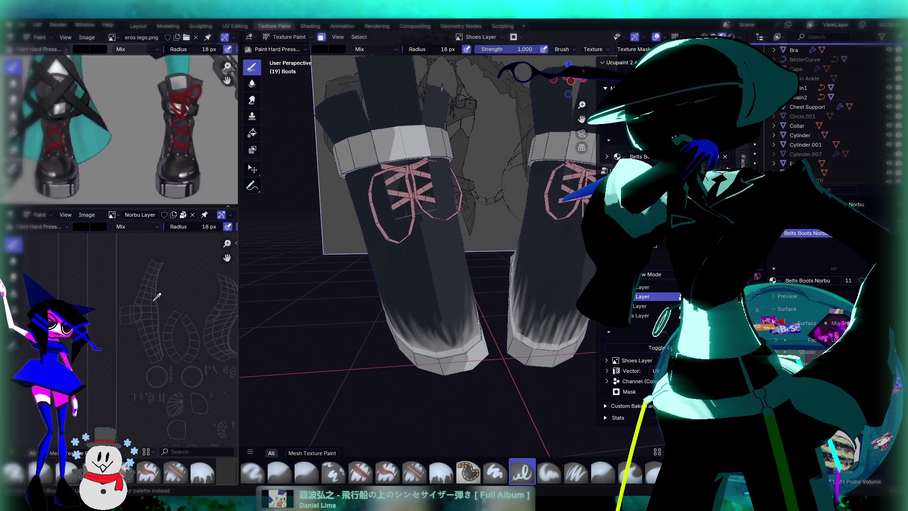
mouse_move(187, 356)
middle_down()
mouse_move(165, 341)
mouse_move(186, 340)
mouse_move(198, 305)
mouse_move(204, 341)
mouse_move(163, 356)
middle_up()
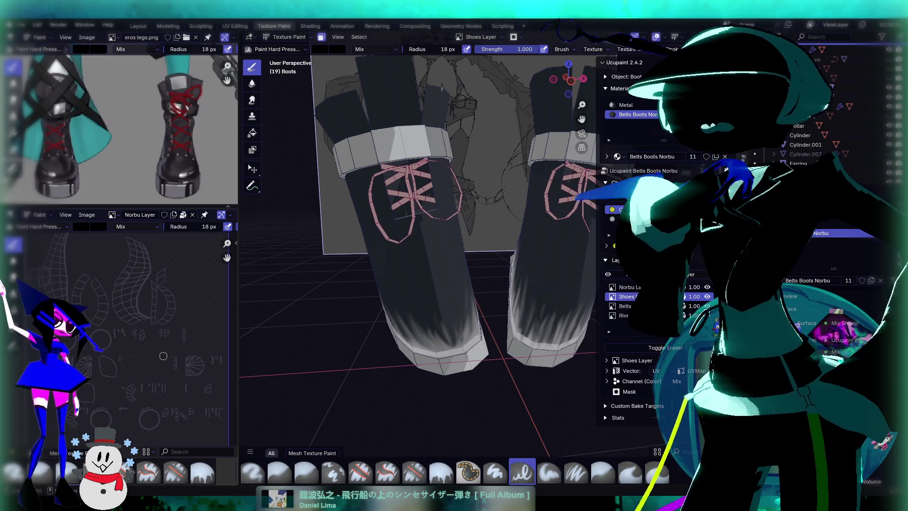
scroll(97, 363, down, 2)
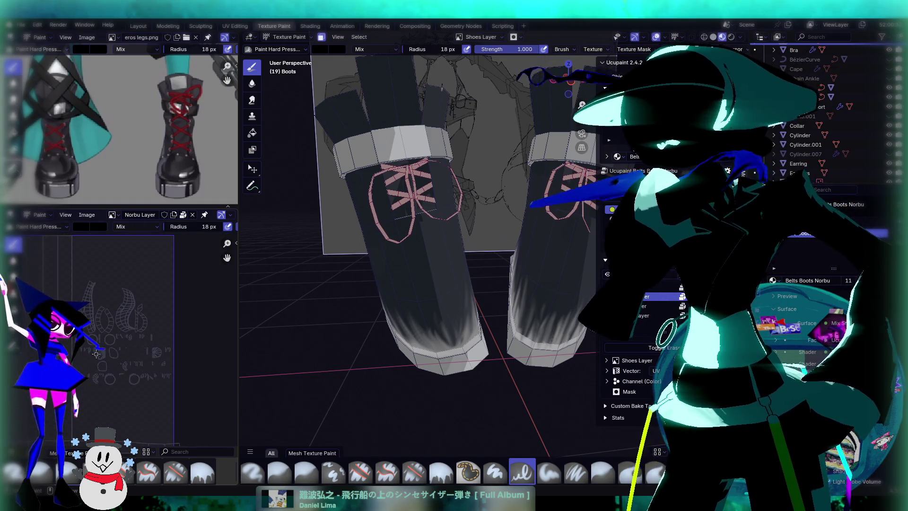
click(114, 215)
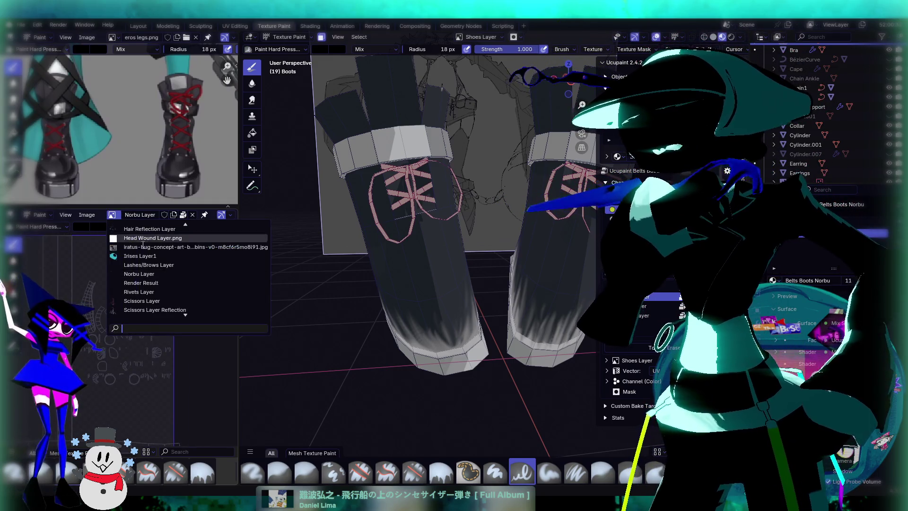
Step: Search 'SHO' in the image browser and display Shoes Layer in the image editor
scroll(153, 265, down, 7)
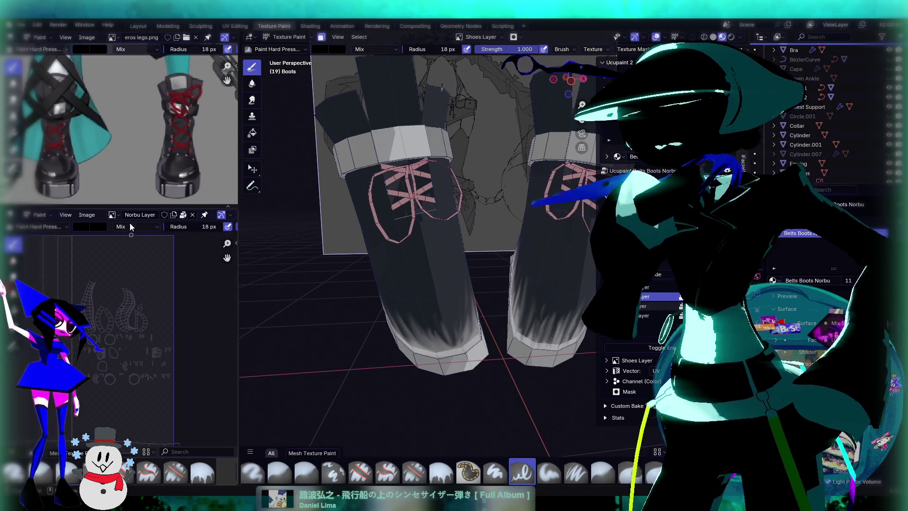
click(114, 215)
text(SHO)
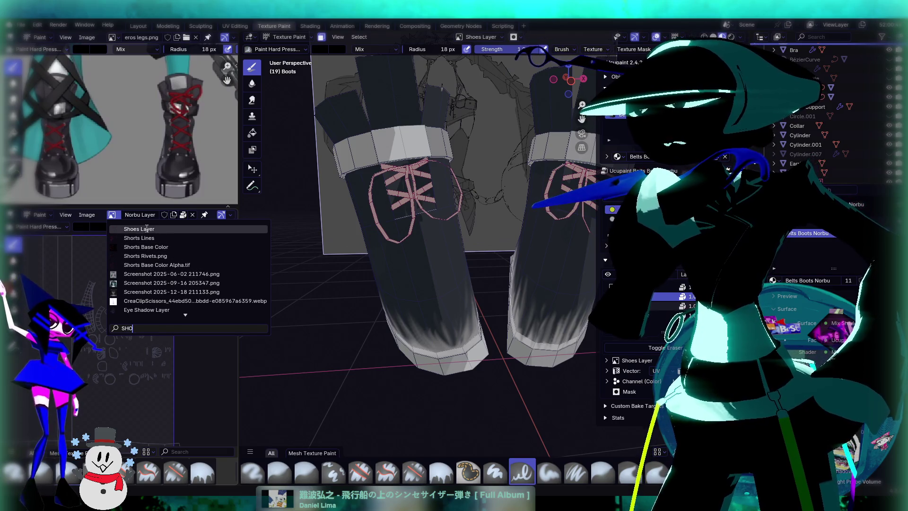
click(165, 229)
scroll(119, 345, up, 5)
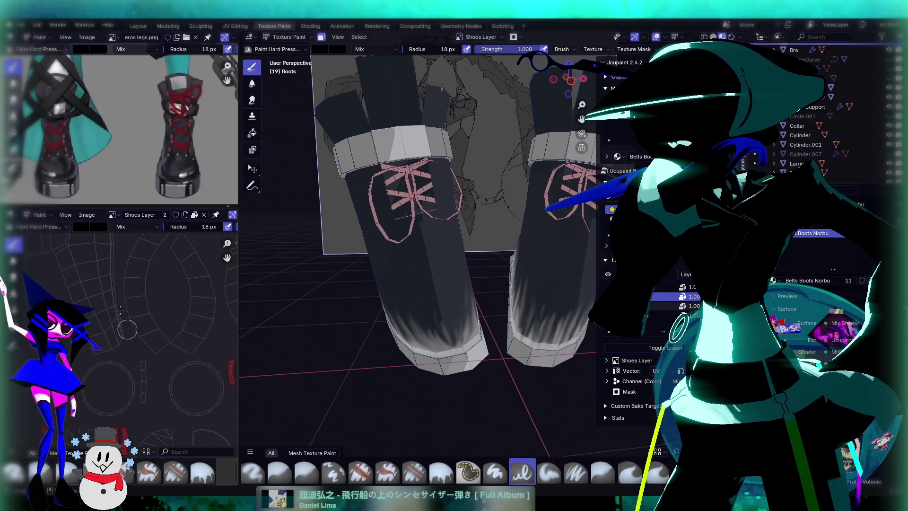
scroll(126, 318, down, 6)
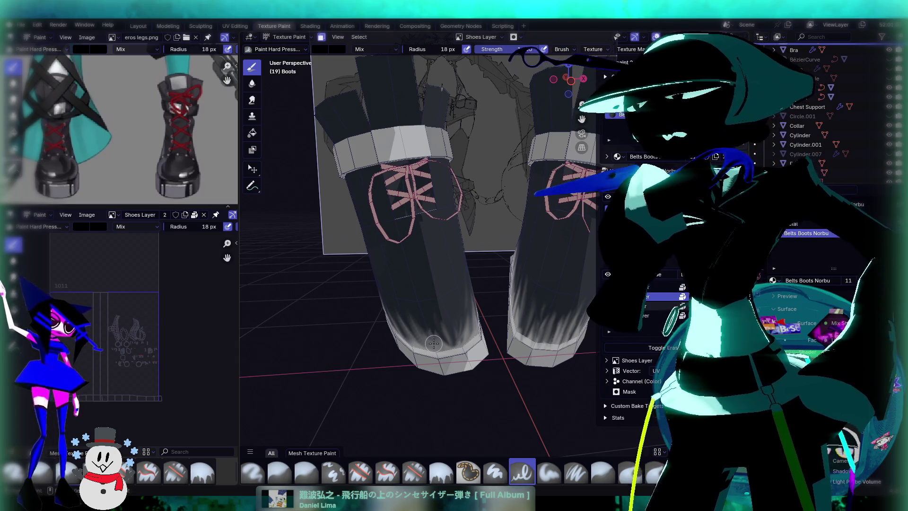
middle_drag(312, 95, 396, 249)
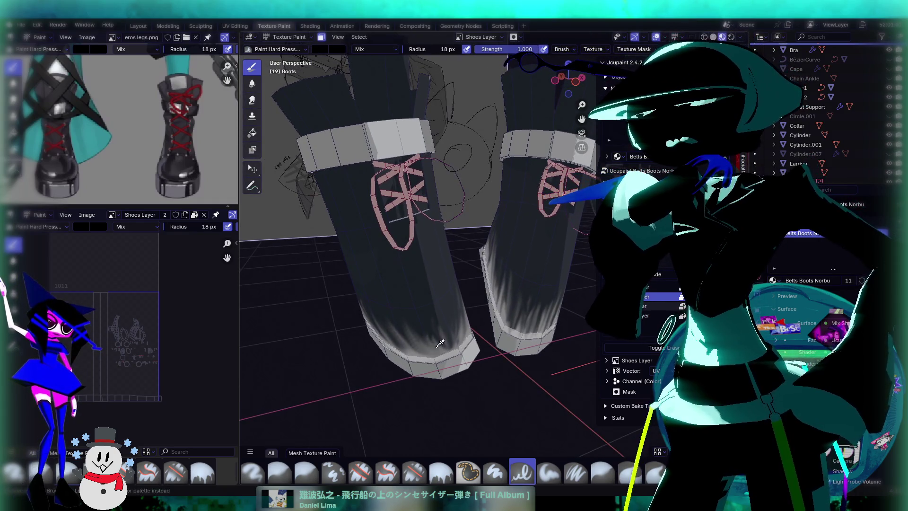
scroll(126, 330, up, 5)
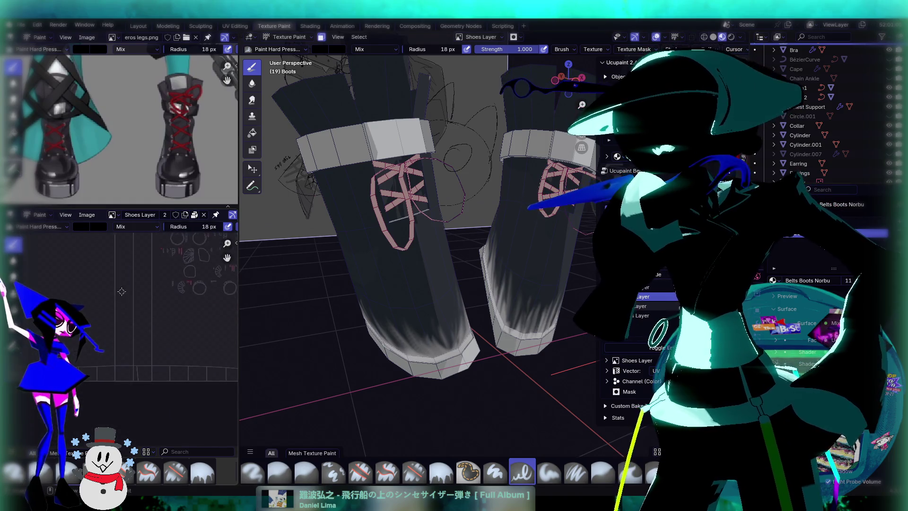
scroll(141, 331, down, 5)
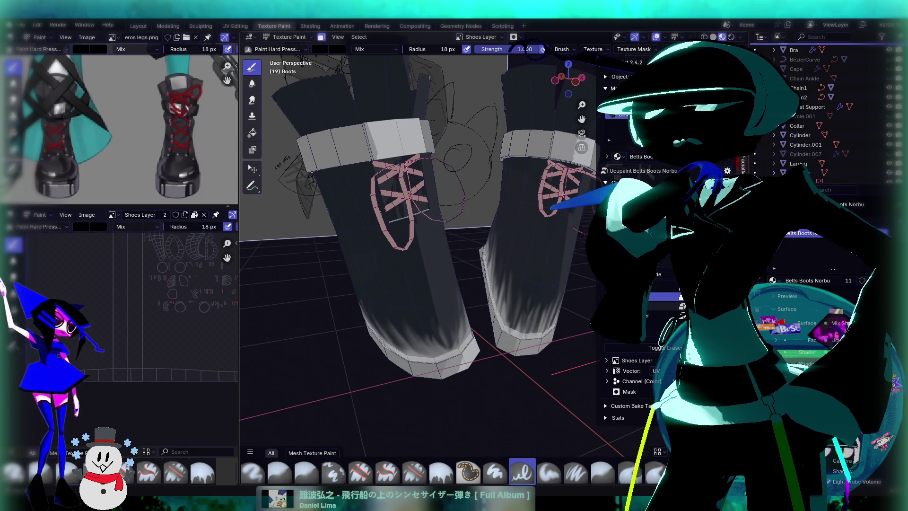
Step: Switch the active Ucupaint layer from Belts Layer to Shoes Layer and open its specials menu
click(624, 306)
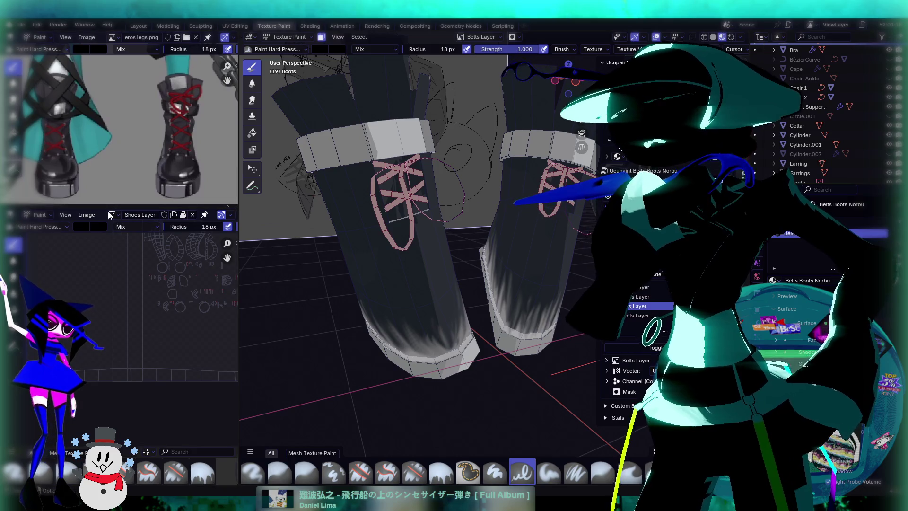
click(111, 215)
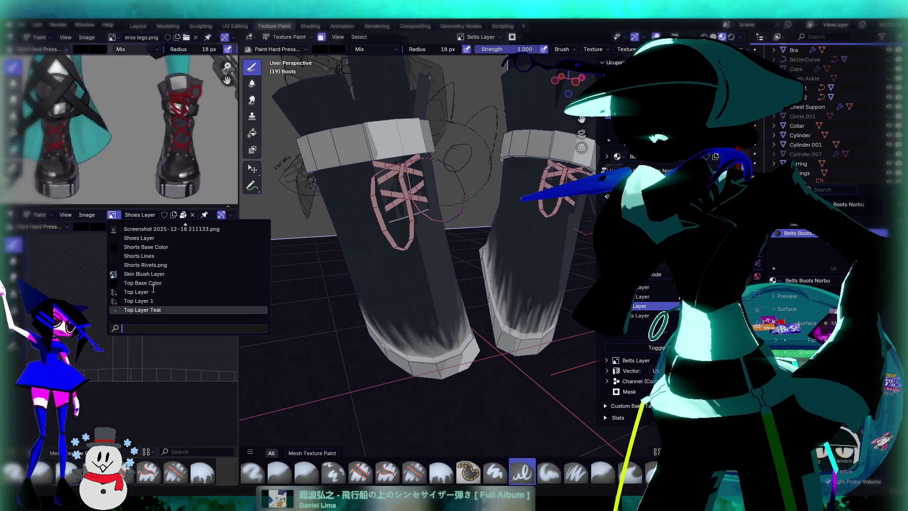
scroll(154, 290, up, 3)
scroll(155, 291, up, 10)
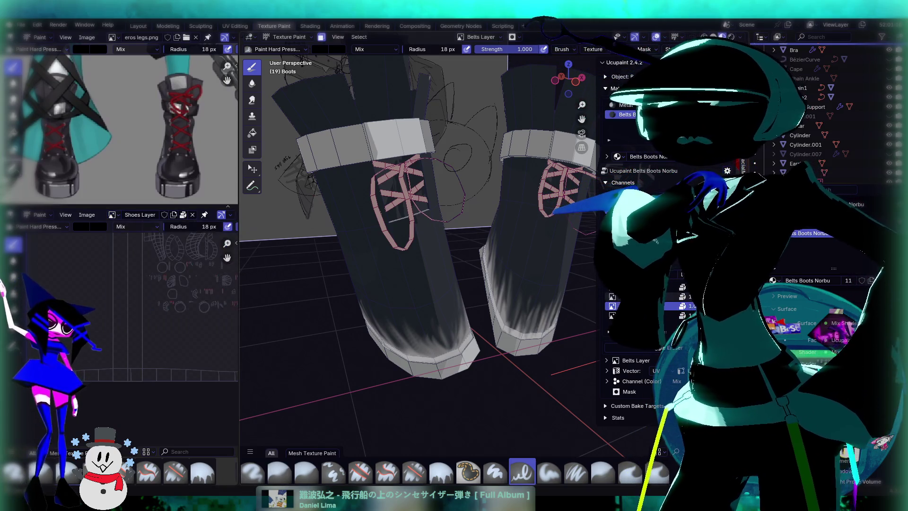
click(629, 296)
scroll(457, 283, down, 2)
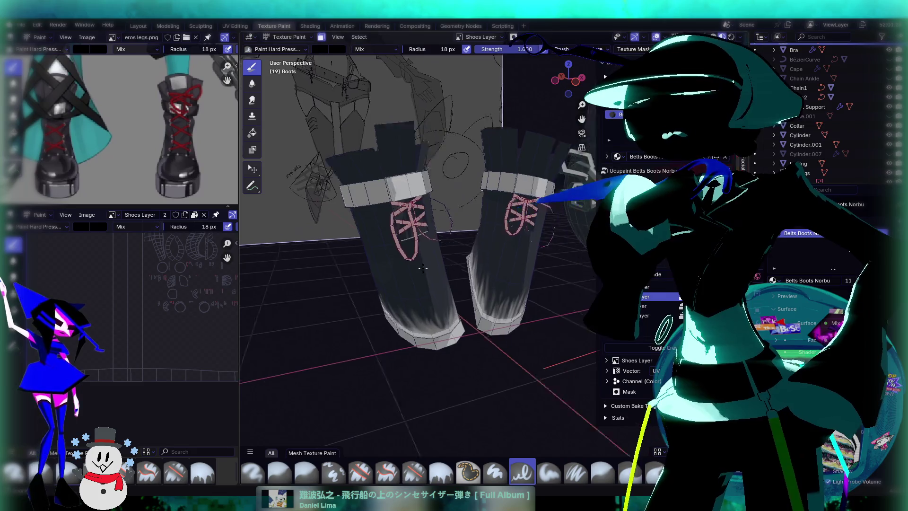
scroll(457, 283, up, 5)
mouse_move(413, 284)
middle_down()
mouse_move(493, 275)
mouse_move(438, 289)
mouse_move(469, 293)
middle_up()
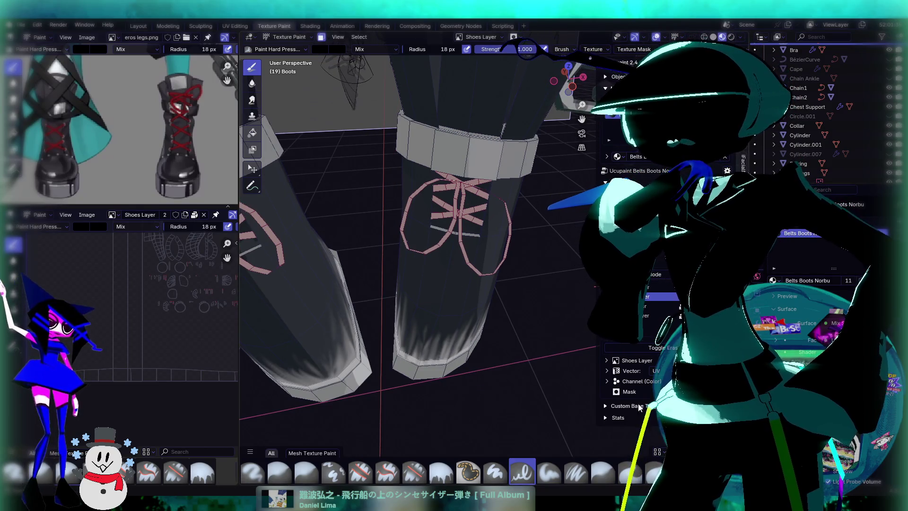
click(681, 296)
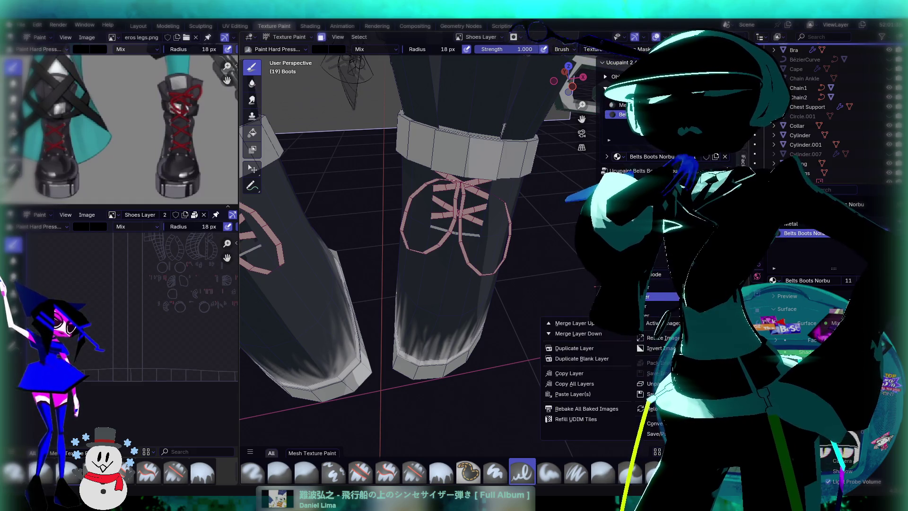
Step: Resize the Shoes Layer image with Ucupaint's Resize Image dialog and fit it in view
click(664, 338)
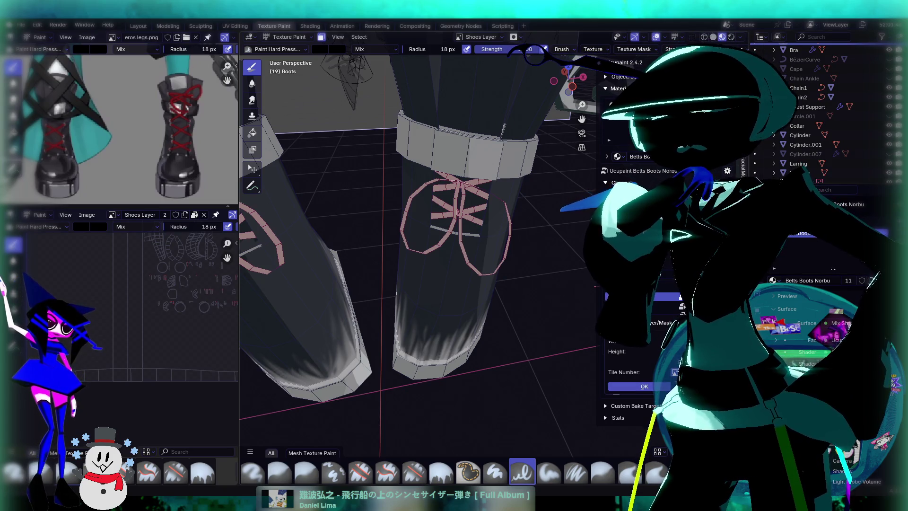
click(644, 386)
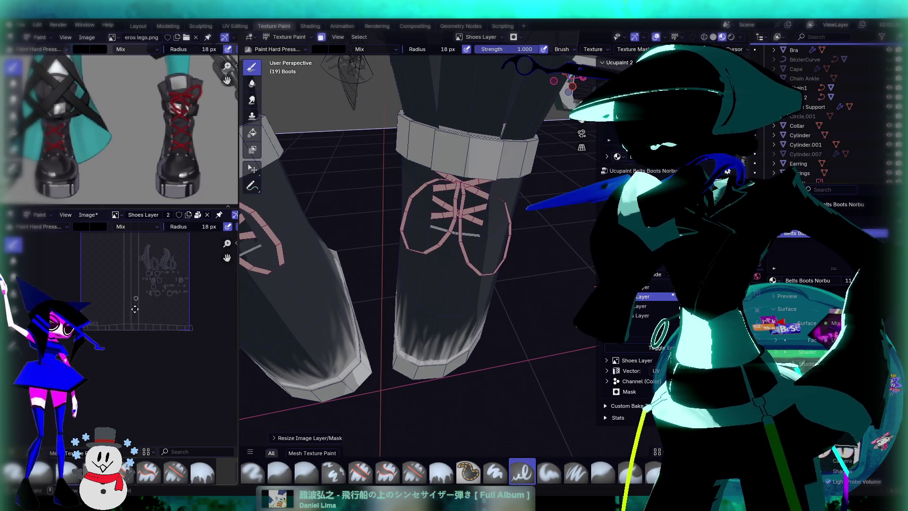
key(Home)
scroll(118, 338, up, 2)
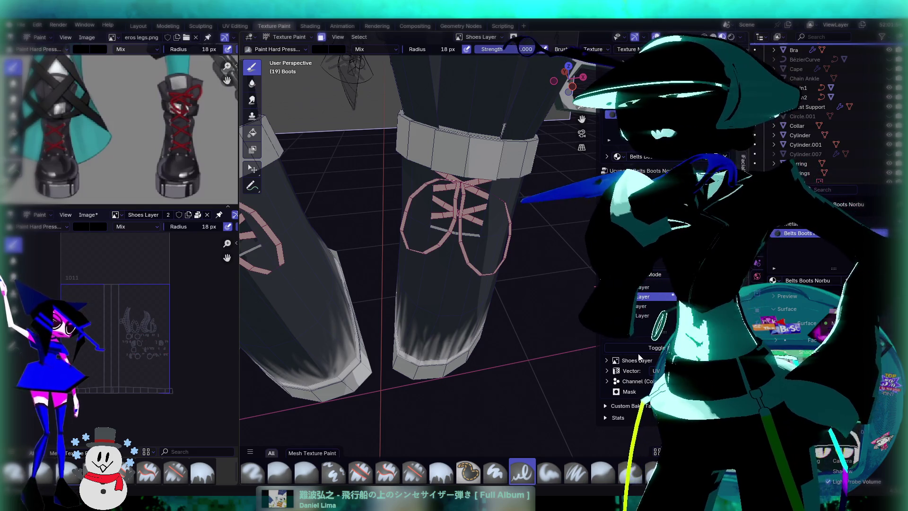
Step: Undo back, reapply Resize Image Layer/Mask to Shoes Layer, and orbit to a front view of the boots
key(ctrl+z)
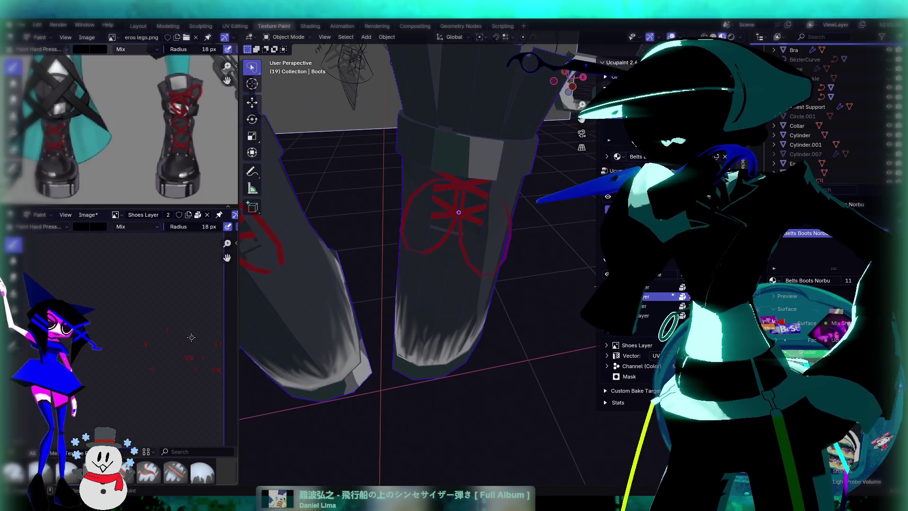
key(ctrl+shift+z)
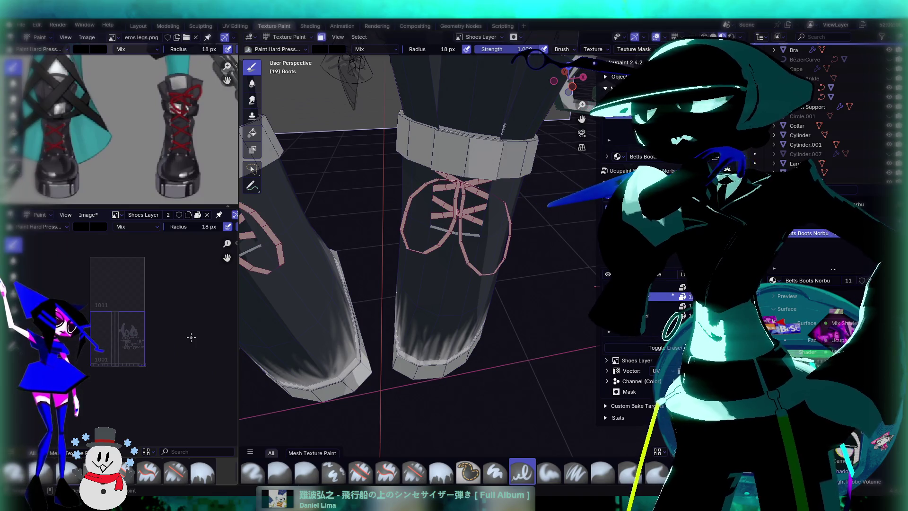
key(ctrl+z)
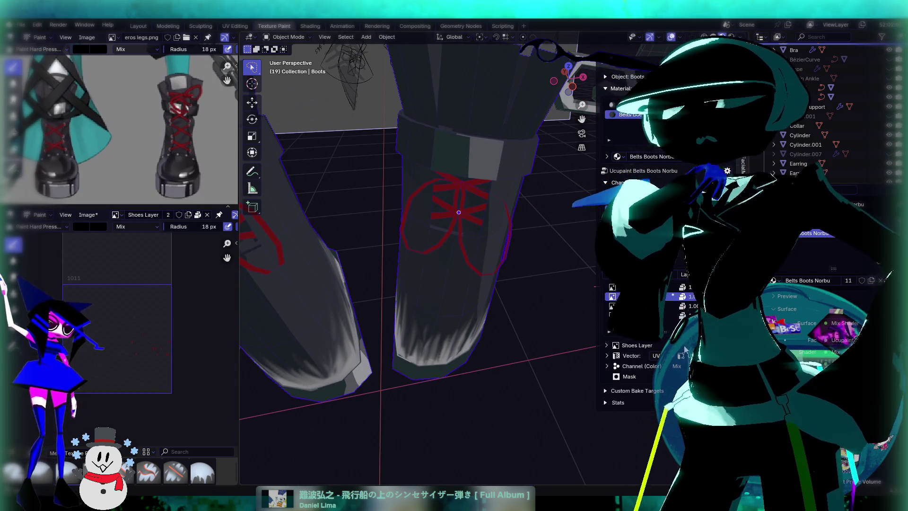
click(681, 315)
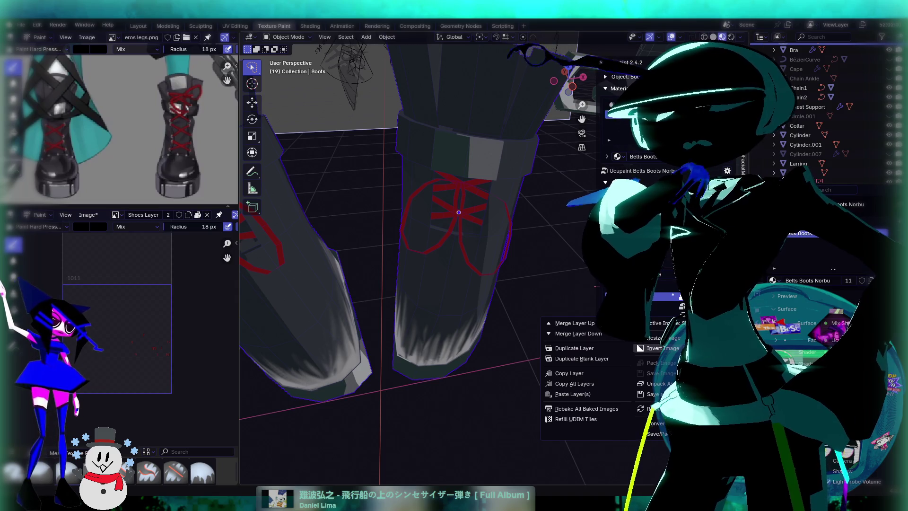
click(672, 337)
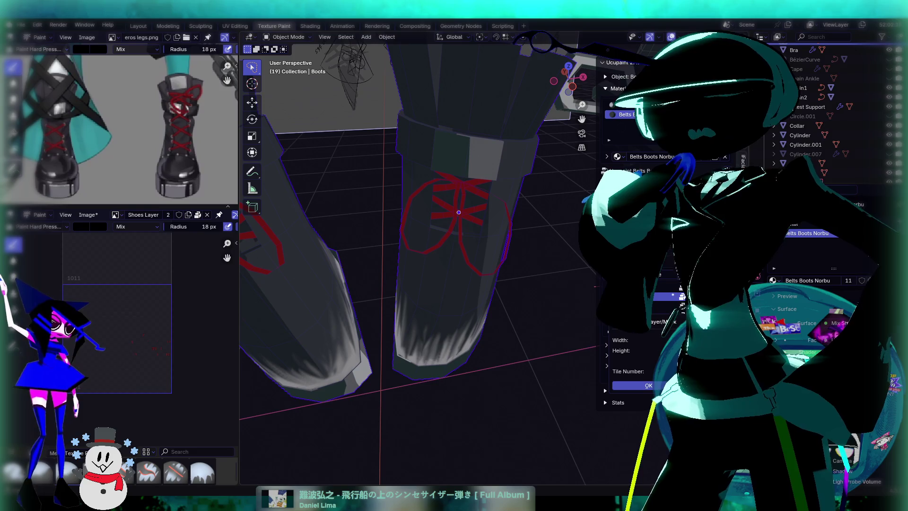
key(Return)
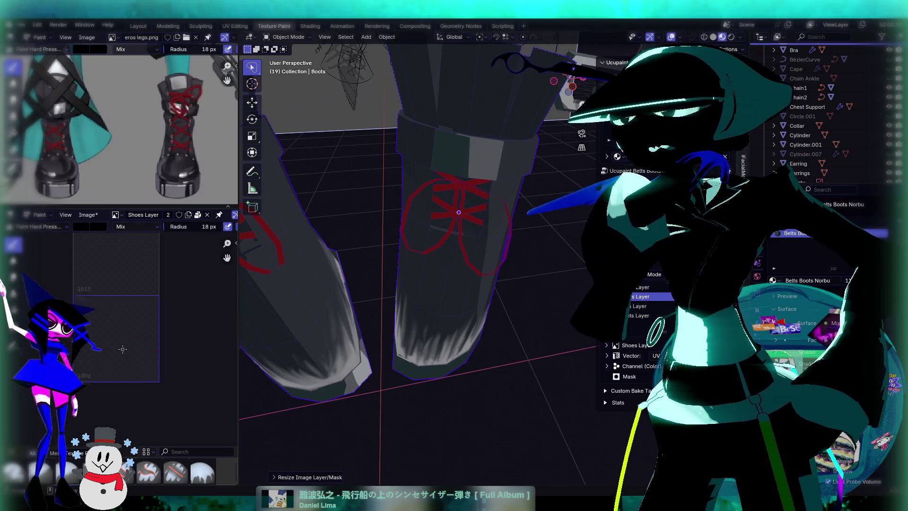
middle_drag(500, 274, 473, 255)
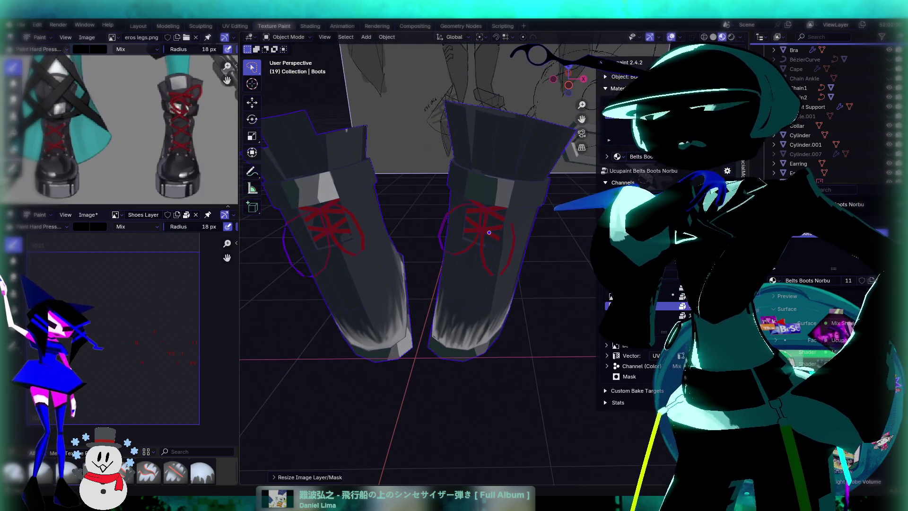
Step: Search 'bel' to show Belts Layer in the image editor, then put the boots in Texture Paint
click(116, 215)
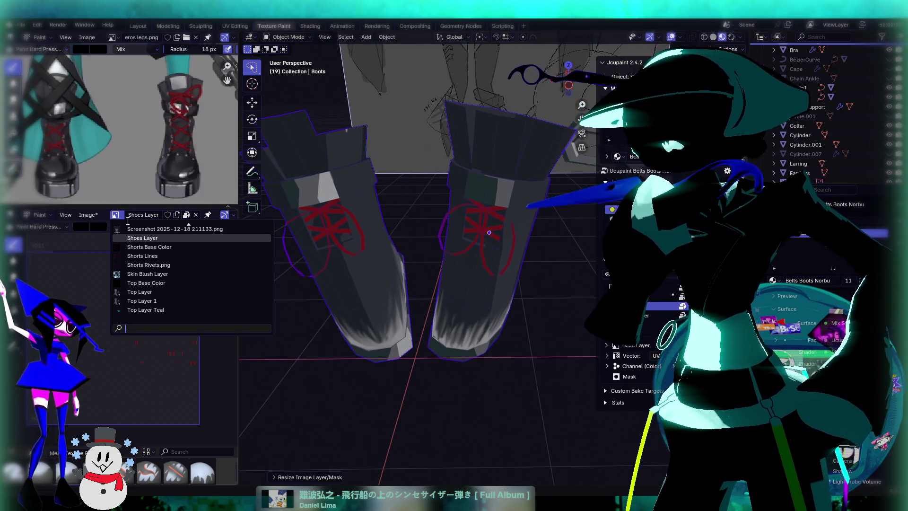
text(velt)
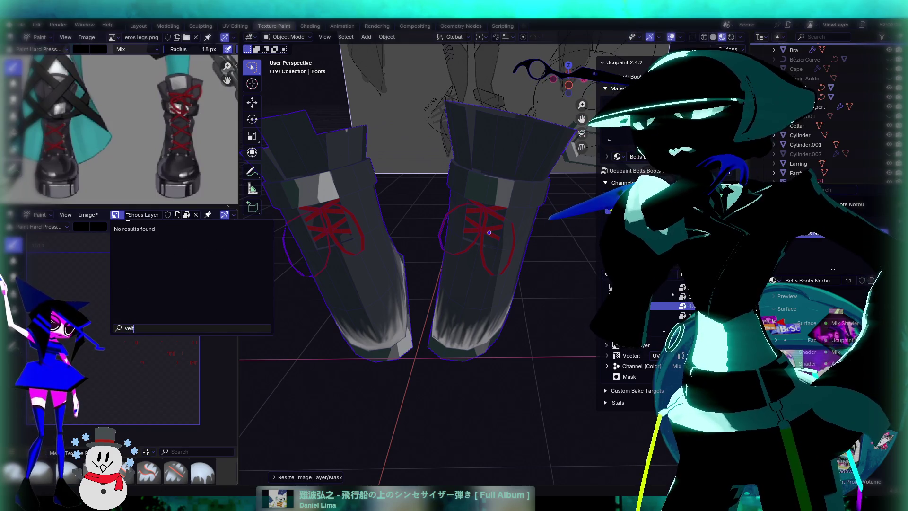
key(BackSpace)
key(BackSpace)
key(BackSpace)
text(bel)
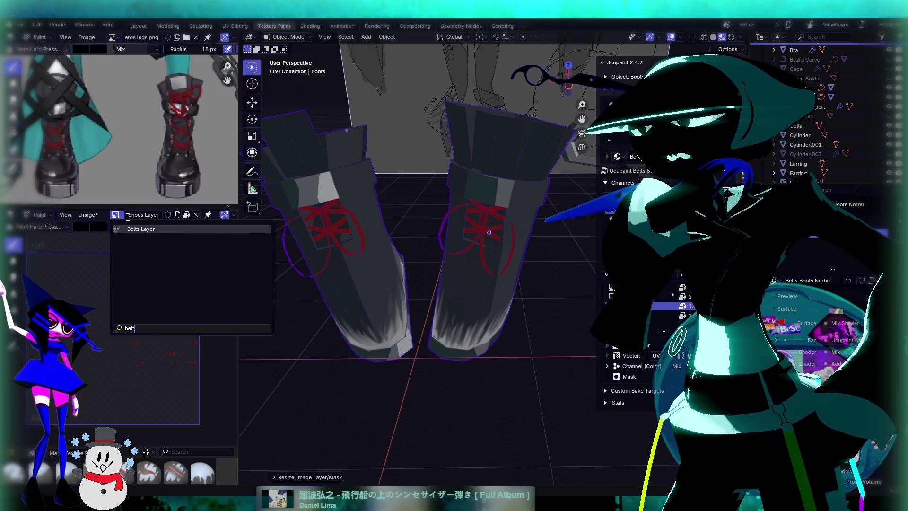
click(139, 230)
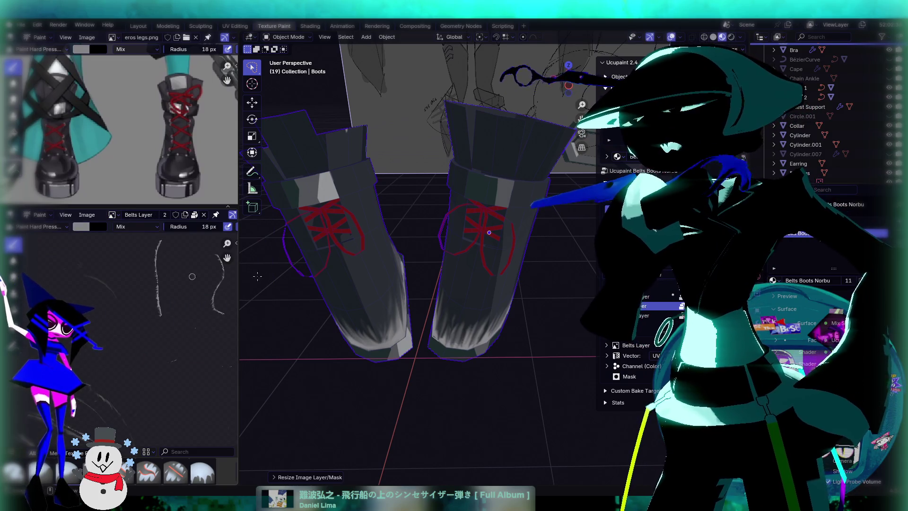
mouse_move(447, 290)
middle_down()
mouse_move(406, 245)
mouse_move(364, 55)
middle_up()
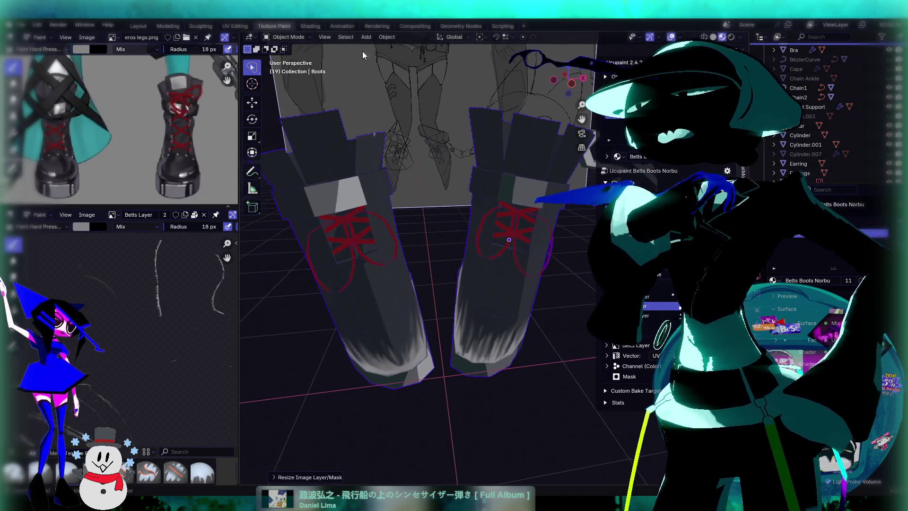
click(286, 38)
click(292, 100)
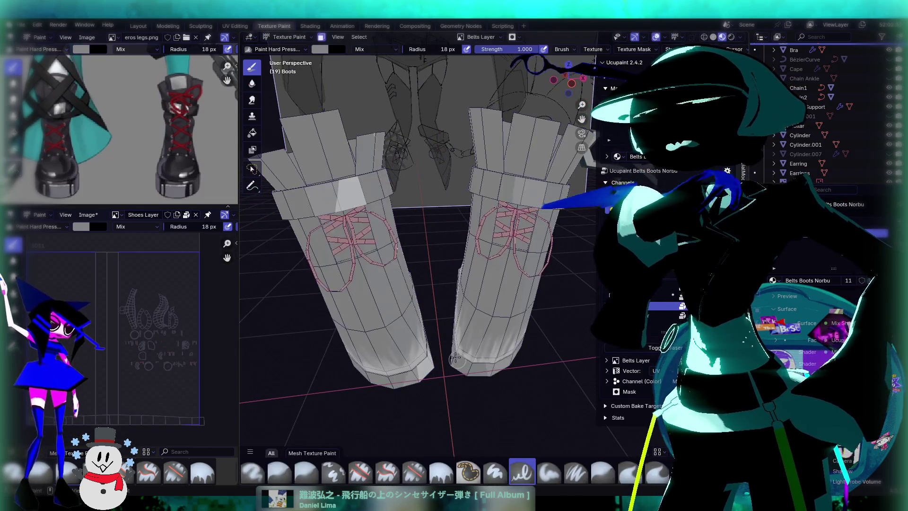
Step: In Edit Mode, box-select the faces of the left and right boots
mouse_move(414, 301)
middle_down()
mouse_move(468, 287)
mouse_move(469, 403)
middle_up()
key(Tab)
mouse_move(443, 393)
mouse_down()
mouse_move(425, 360)
mouse_move(397, 203)
mouse_move(390, 140)
mouse_move(408, 110)
mouse_up()
mouse_move(512, 319)
mouse_down()
mouse_move(515, 208)
mouse_move(570, 137)
mouse_up()
Step: Return the boots to Texture Paint mode and pick the Smear brush
click(284, 37)
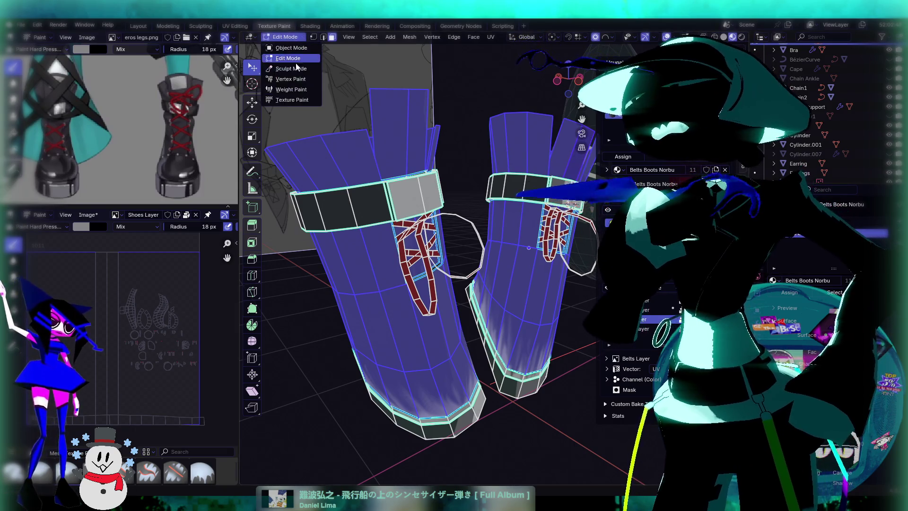
click(291, 100)
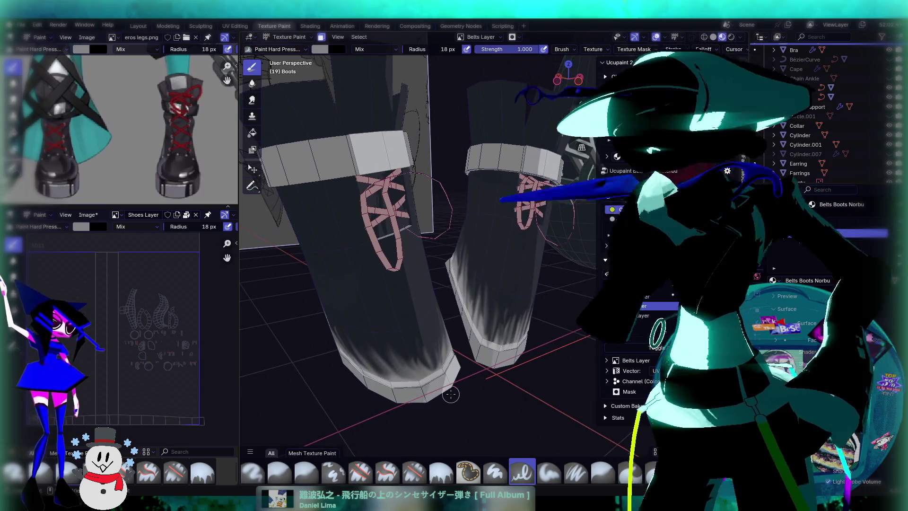
middle_drag(418, 321, 408, 350)
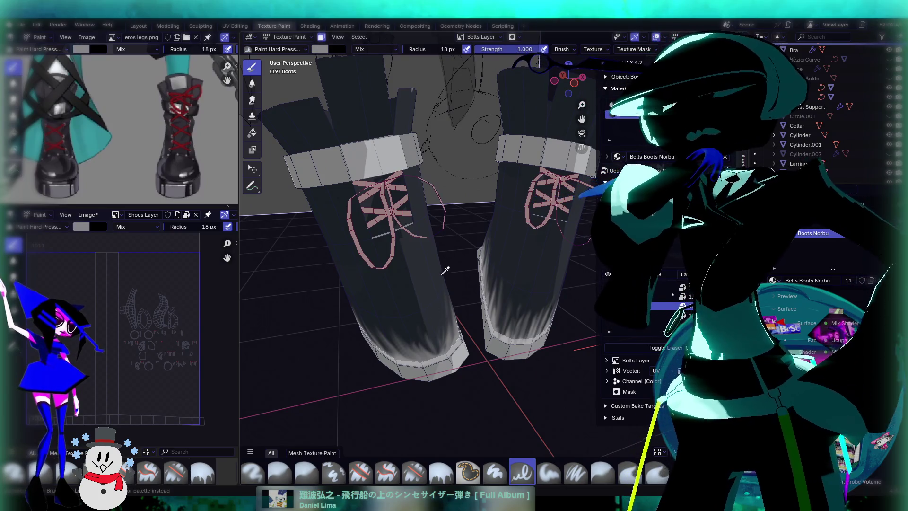
click(251, 100)
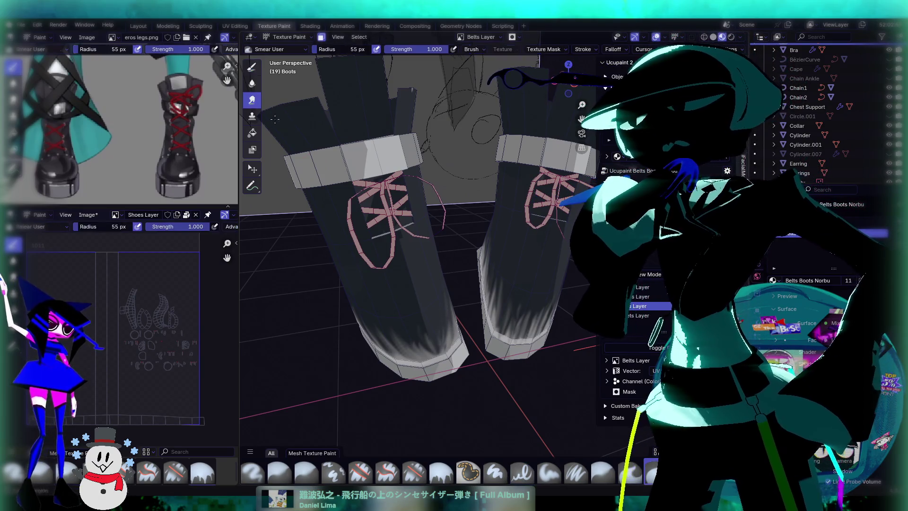
Step: With the 55 px Smear brush, blend the white and grey streaks on the first boot's toe
drag(450, 368, 436, 350)
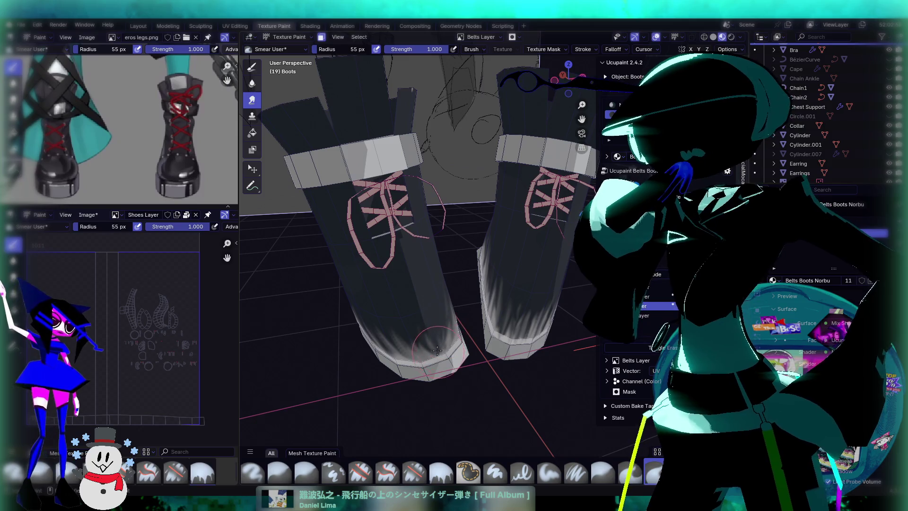
scroll(432, 339, up, 4)
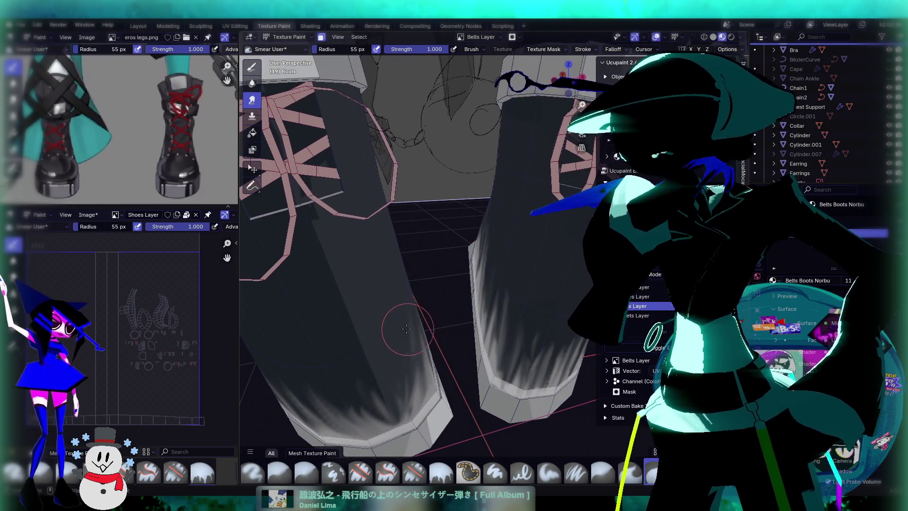
mouse_move(407, 329)
middle_down()
mouse_move(397, 318)
mouse_move(462, 203)
middle_up()
mouse_move(467, 275)
mouse_down()
mouse_move(388, 168)
mouse_move(429, 237)
mouse_move(389, 229)
mouse_up()
middle_drag(388, 230, 443, 247)
mouse_move(442, 247)
mouse_down()
mouse_move(364, 302)
mouse_move(348, 229)
mouse_move(422, 337)
mouse_up()
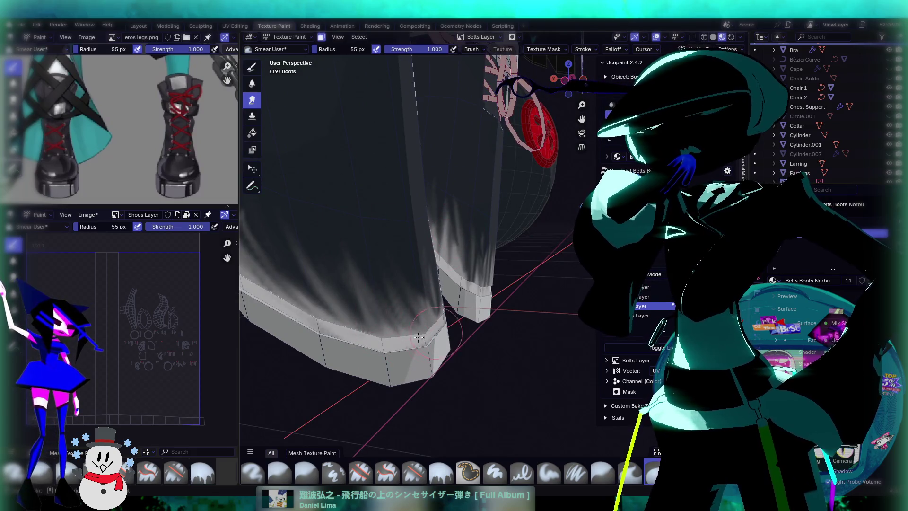
Step: Smear the left boot's grey streaks toward the sole edge and spread them around the toe
mouse_move(384, 281)
mouse_down()
mouse_move(298, 266)
mouse_move(304, 262)
mouse_up()
middle_drag(305, 262, 364, 276)
mouse_move(364, 276)
mouse_down()
mouse_move(358, 283)
mouse_move(392, 309)
mouse_move(306, 336)
mouse_move(345, 274)
mouse_move(416, 318)
mouse_move(479, 292)
mouse_up()
middle_drag(479, 291, 462, 302)
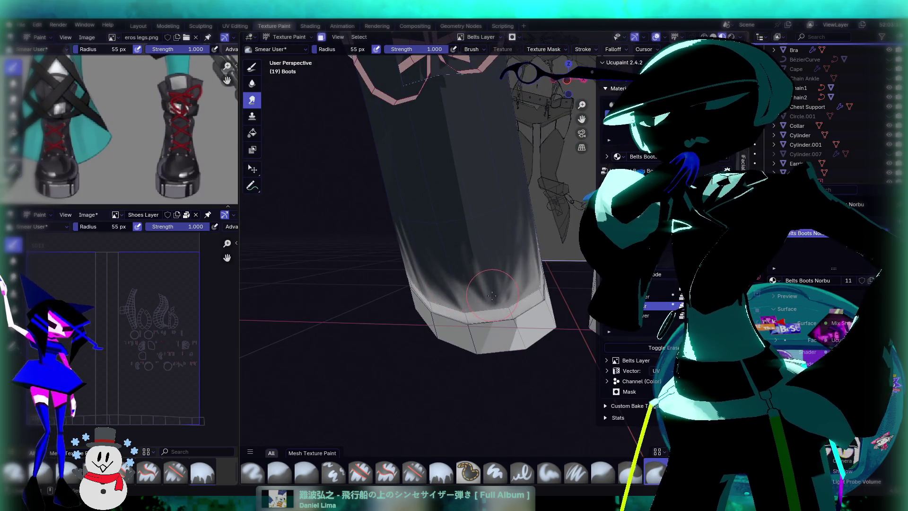
mouse_move(462, 302)
mouse_down()
mouse_move(440, 267)
mouse_move(456, 251)
mouse_move(445, 236)
mouse_move(476, 288)
mouse_move(460, 257)
mouse_move(478, 263)
mouse_move(488, 239)
mouse_up()
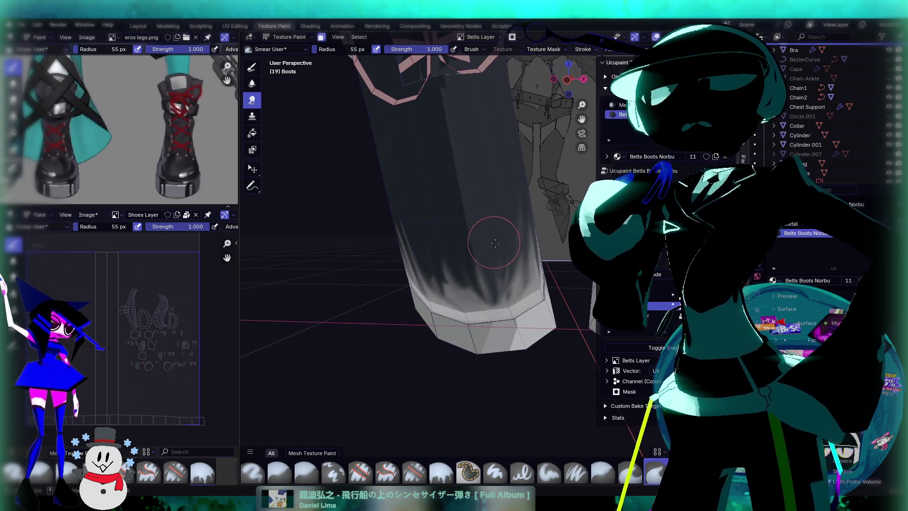
middle_drag(488, 239, 507, 257)
mouse_move(511, 284)
mouse_down()
mouse_move(487, 267)
mouse_move(478, 219)
mouse_move(489, 272)
mouse_move(520, 269)
mouse_move(532, 278)
mouse_move(554, 234)
mouse_up()
Step: Pull the white sole streaks up along the edge and reshape the dark streaks over the toe
mouse_move(554, 235)
middle_down()
mouse_move(530, 216)
mouse_move(539, 227)
mouse_move(503, 260)
mouse_move(516, 270)
mouse_move(454, 296)
middle_up()
mouse_move(446, 305)
mouse_down()
mouse_move(483, 241)
mouse_move(473, 282)
mouse_move(442, 331)
mouse_move(454, 329)
mouse_move(487, 270)
mouse_move(457, 330)
mouse_up()
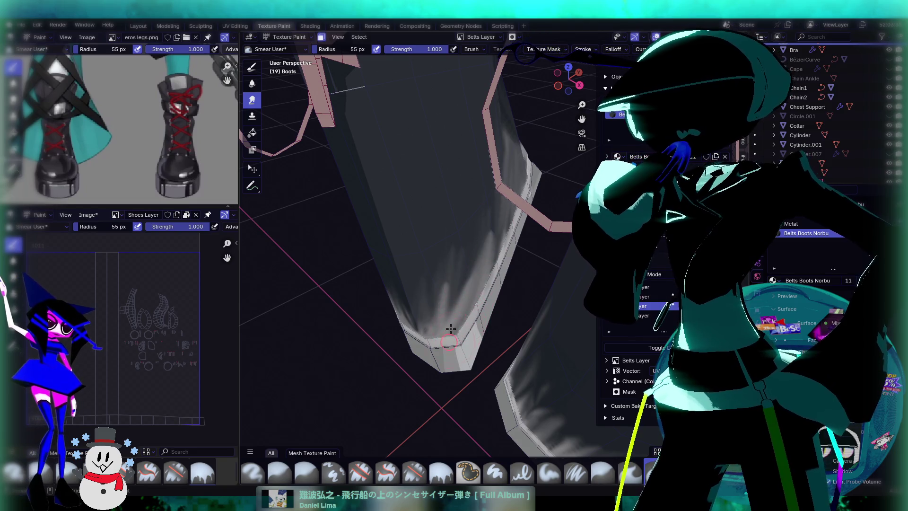
middle_drag(421, 335, 427, 290)
scroll(428, 291, down, 3)
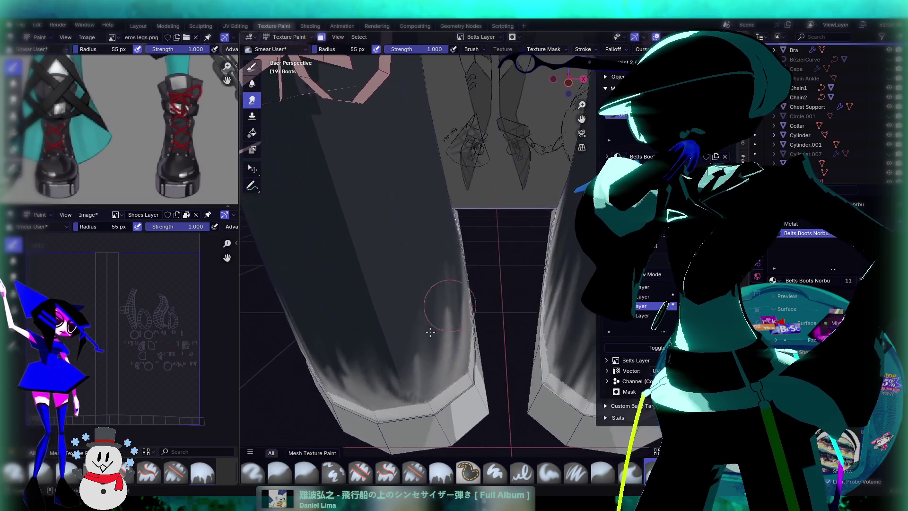
scroll(479, 314, up, 3)
mouse_move(479, 315)
mouse_down()
mouse_move(461, 307)
mouse_move(493, 251)
mouse_move(444, 265)
mouse_up()
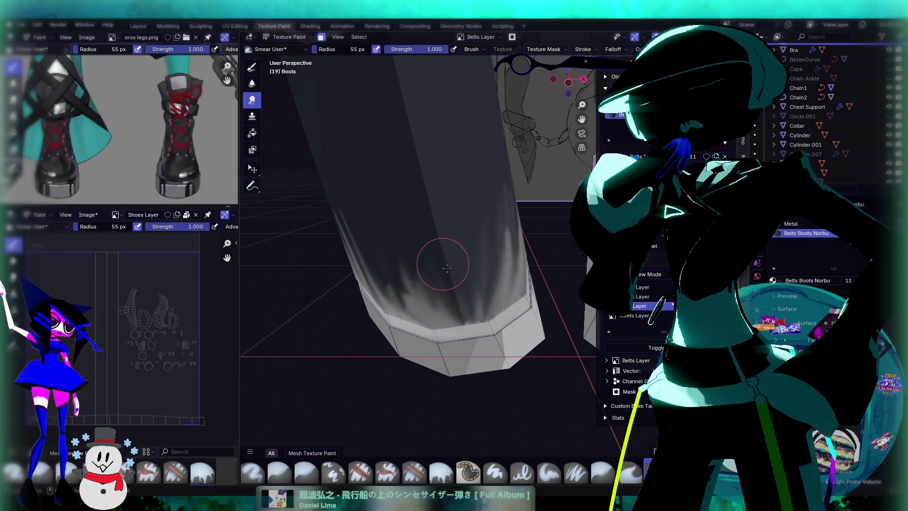
mouse_move(480, 315)
mouse_down()
mouse_move(478, 284)
mouse_move(454, 314)
mouse_move(416, 245)
mouse_up()
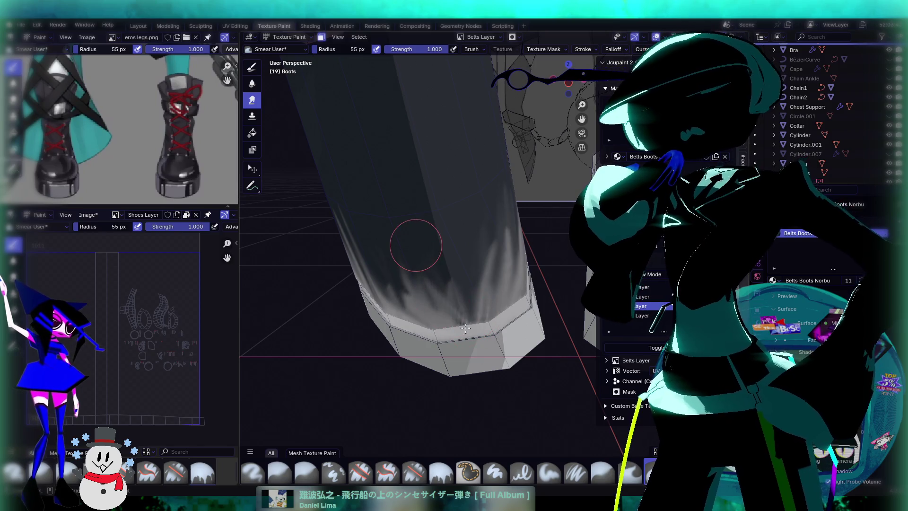
Step: From a lower angle, smear the dark toe streaks upward into the pale sole
middle_drag(454, 307, 491, 189)
mouse_move(491, 189)
mouse_down()
mouse_move(490, 211)
mouse_move(411, 162)
mouse_move(434, 175)
mouse_up()
drag(458, 219, 491, 187)
mouse_move(490, 181)
middle_down()
mouse_move(466, 182)
mouse_move(454, 215)
mouse_move(475, 225)
mouse_move(480, 219)
mouse_move(430, 187)
middle_up()
Step: Pull back and orbit to inspect the smeared white-to-dark fade on both laced boots
middle_drag(497, 205, 485, 224)
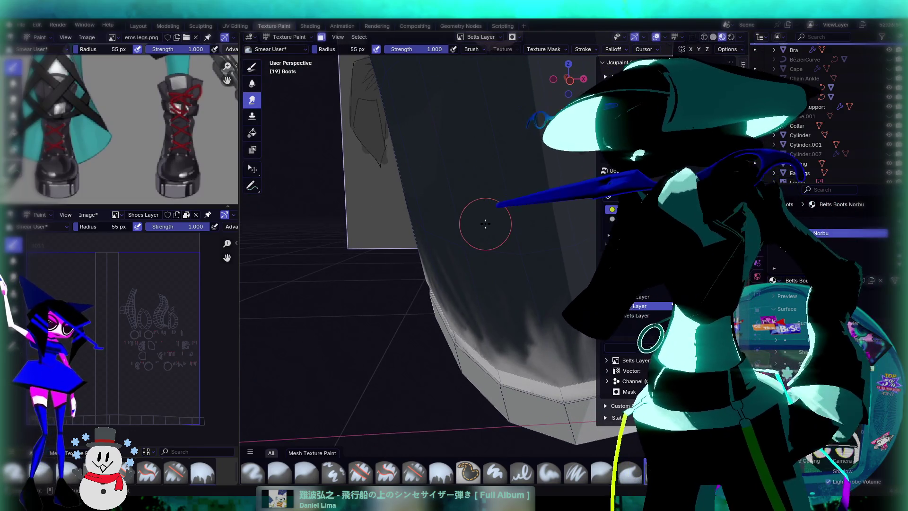
scroll(485, 223, down, 3)
middle_drag(486, 208, 491, 257)
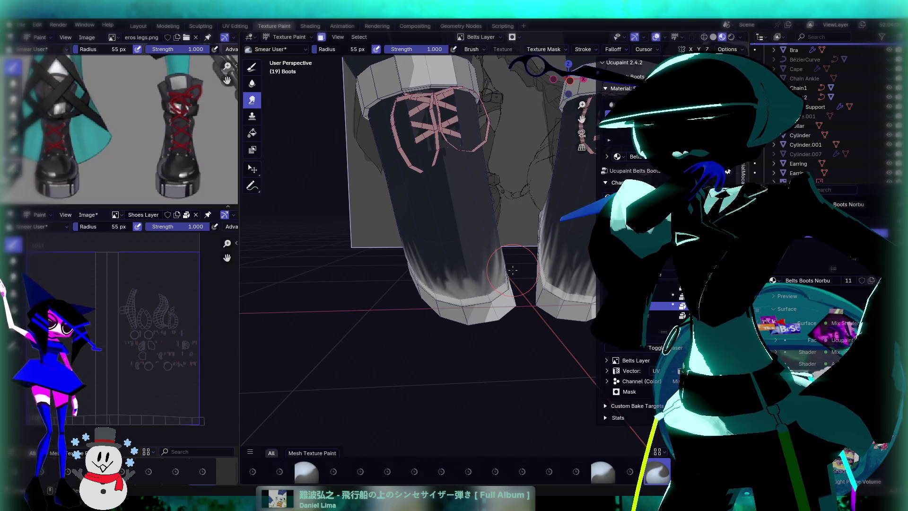
middle_drag(516, 263, 460, 284)
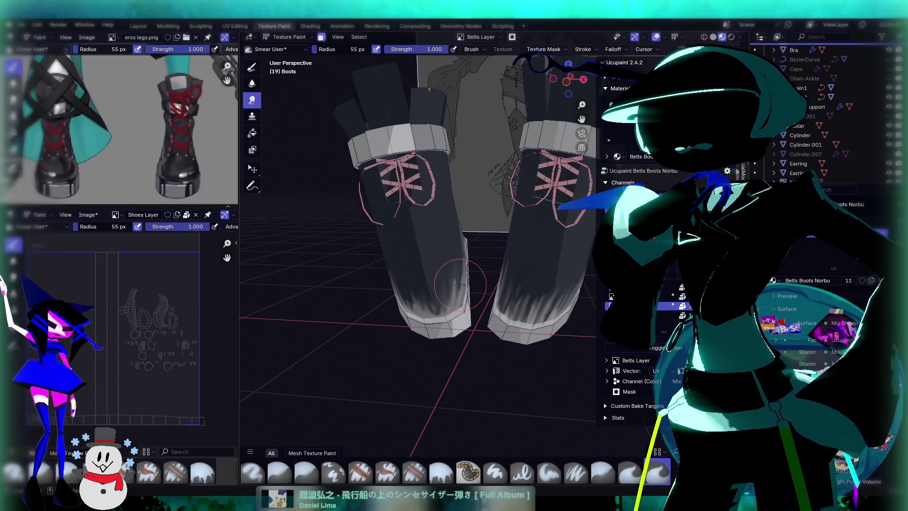
middle_drag(466, 287, 473, 288)
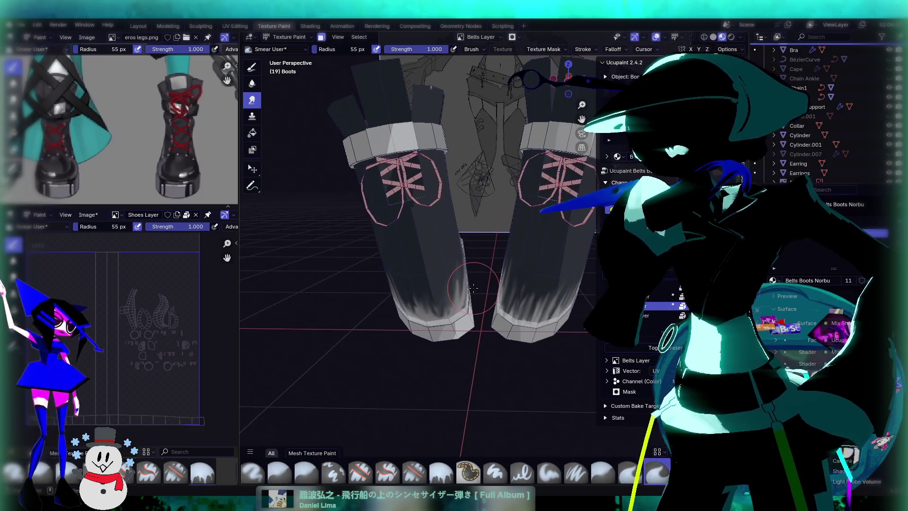
middle_drag(454, 283, 451, 290)
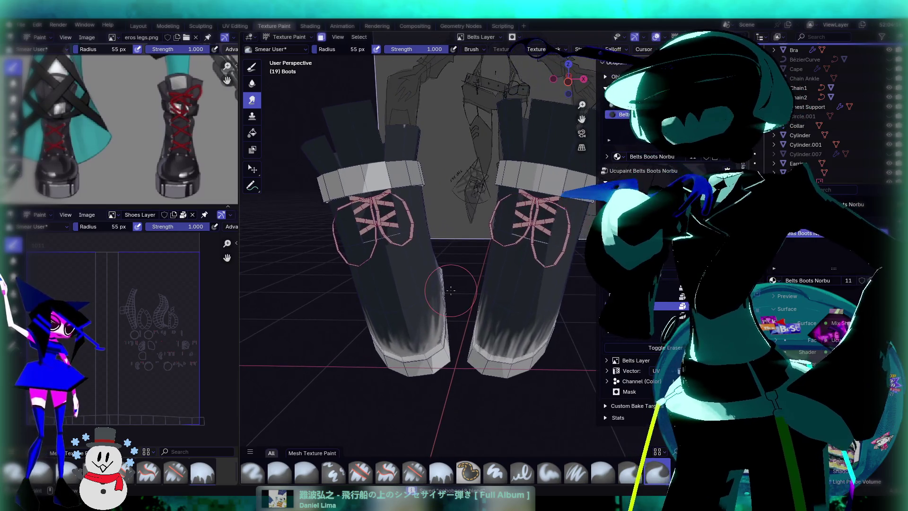